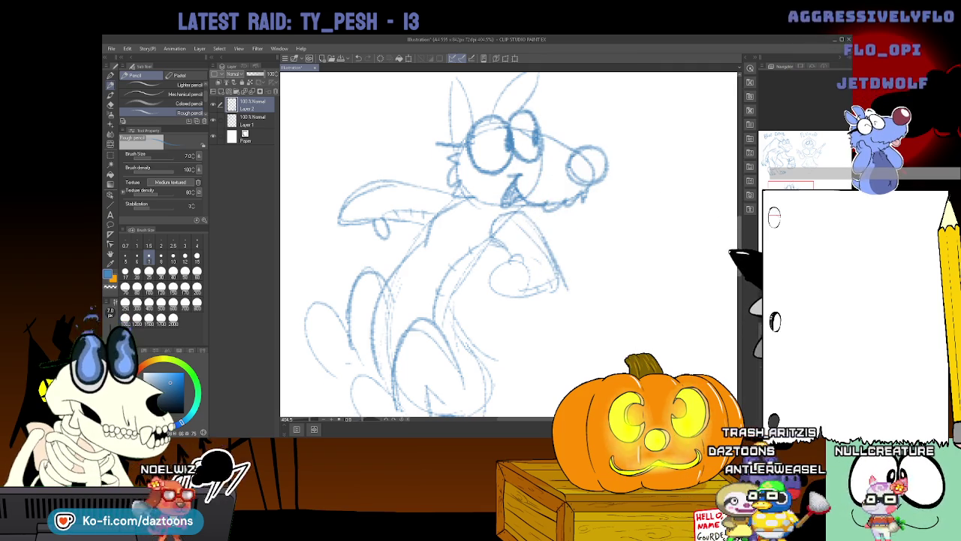
# Pan down to the creature's lower body and refine its leg and foot lines in rough pencil.
pyautogui.scroll(3, 509, 244)
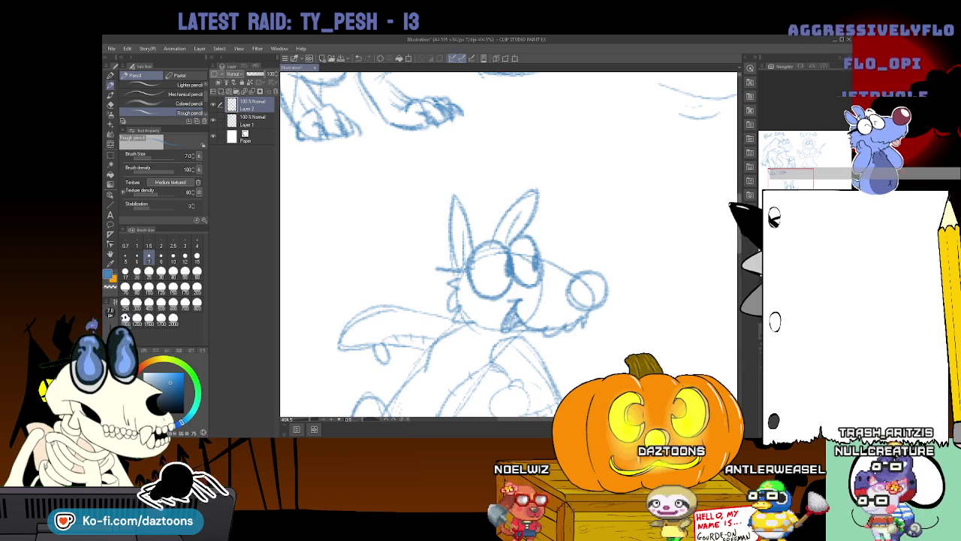
pyautogui.scroll(-2, 508, 244)
pyautogui.scroll(-2, 508, 244)
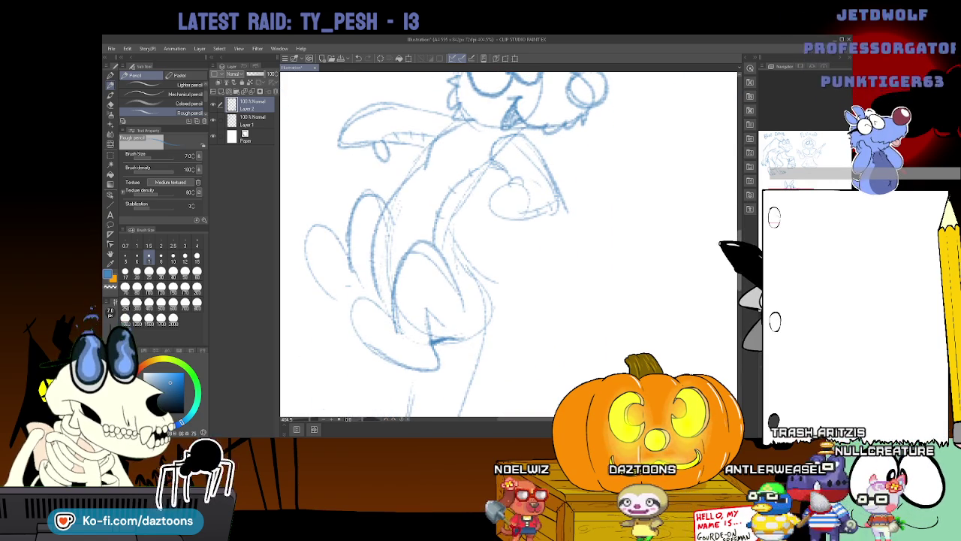
pyautogui.scroll(-2, 509, 244)
pyautogui.scroll(-1, 508, 244)
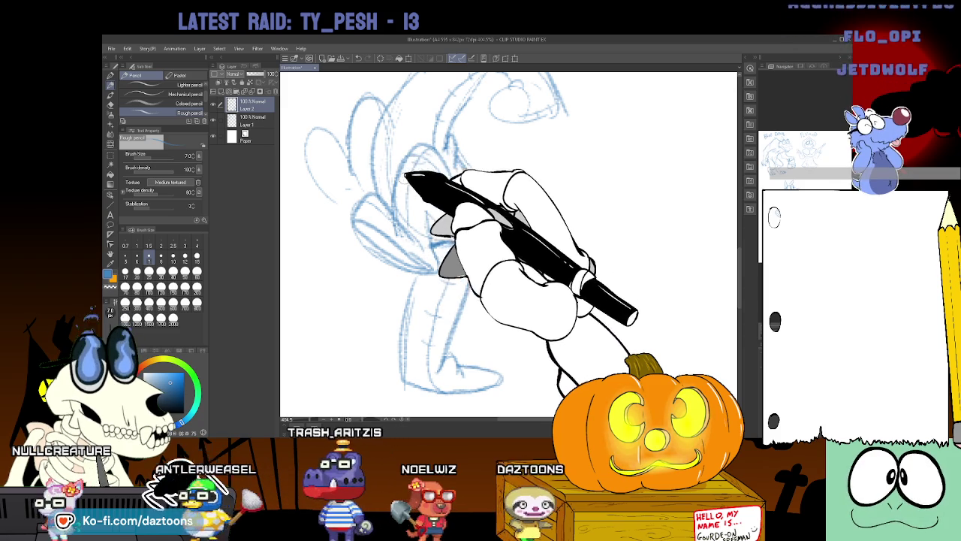
pyautogui.scroll(3, 409, 172)
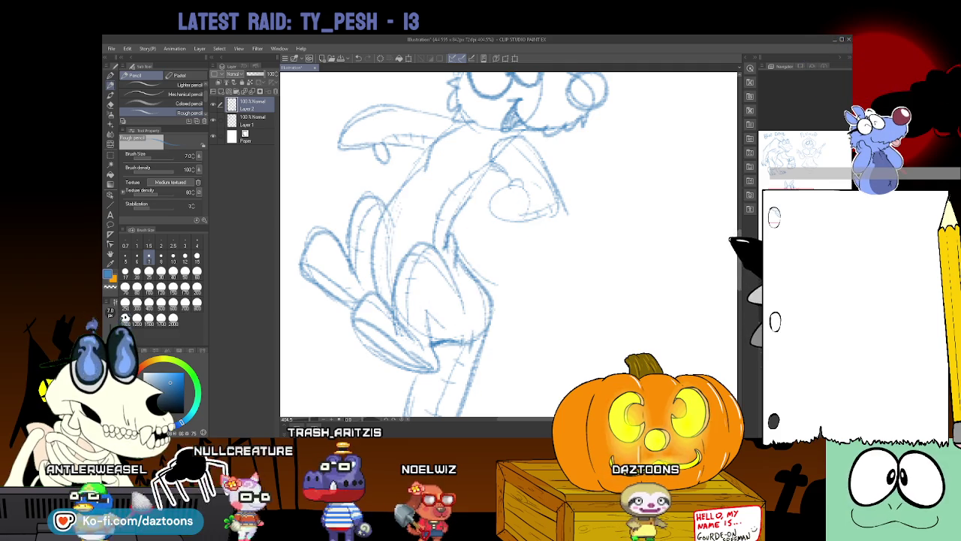
pyautogui.scroll(3, 508, 244)
pyautogui.scroll(2, 485, 229)
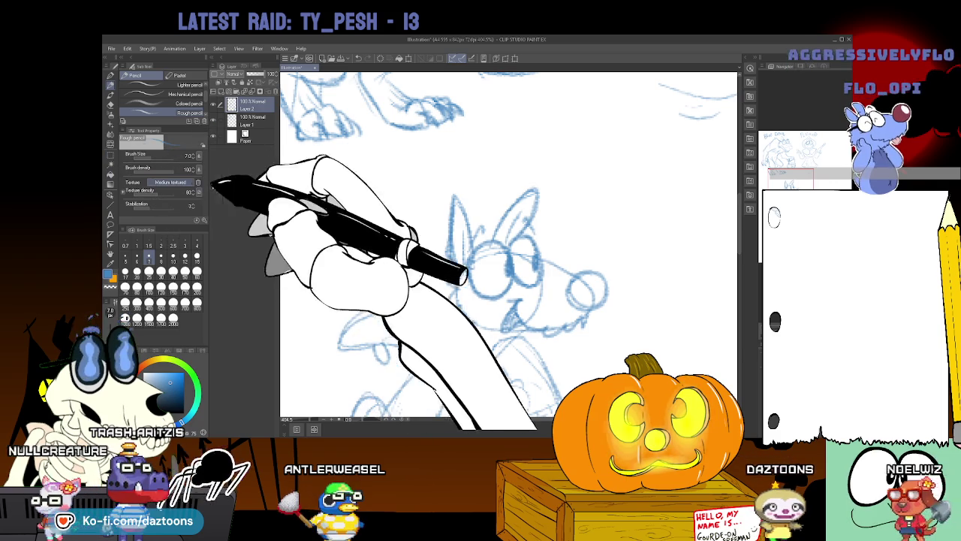
# Lasso the creature's head, then enlarge it and raise it slightly with Scale/Rotate.
pyautogui.click(111, 156)
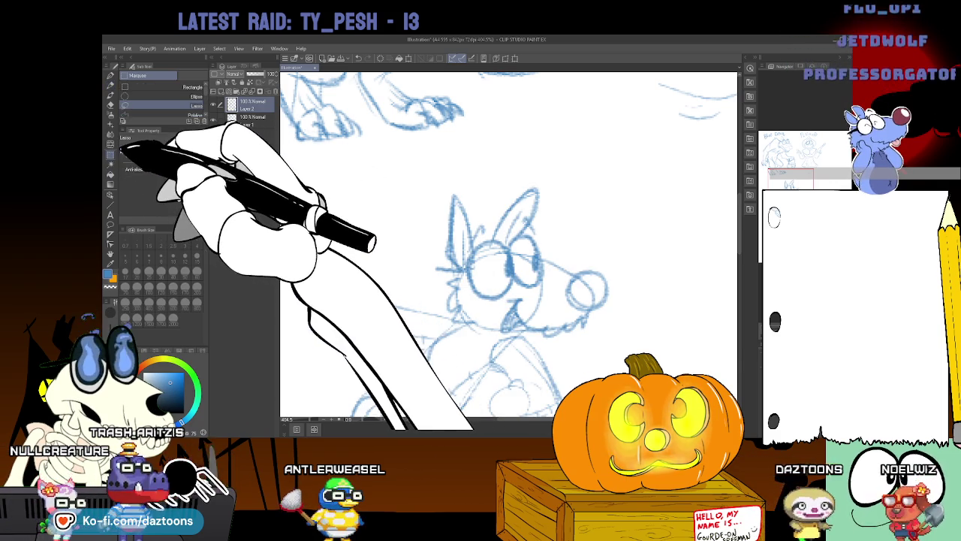
pyautogui.moveTo(446, 310)
pyautogui.mouseDown()
pyautogui.moveTo(536, 160)
pyautogui.moveTo(553, 338)
pyautogui.moveTo(464, 322)
pyautogui.mouseUp()
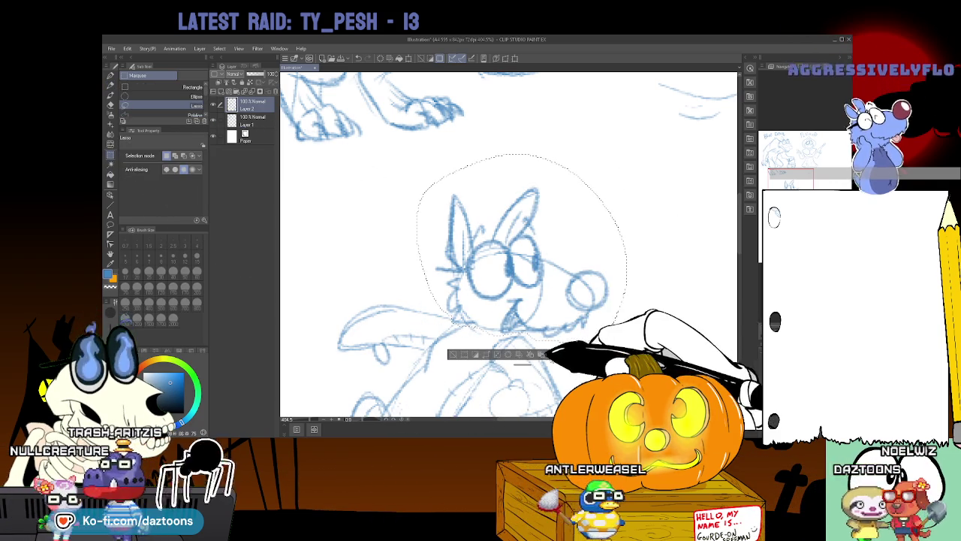
pyautogui.click(542, 354)
pyautogui.moveTo(553, 323); pyautogui.dragTo(562, 291)
pyautogui.click(520, 329)
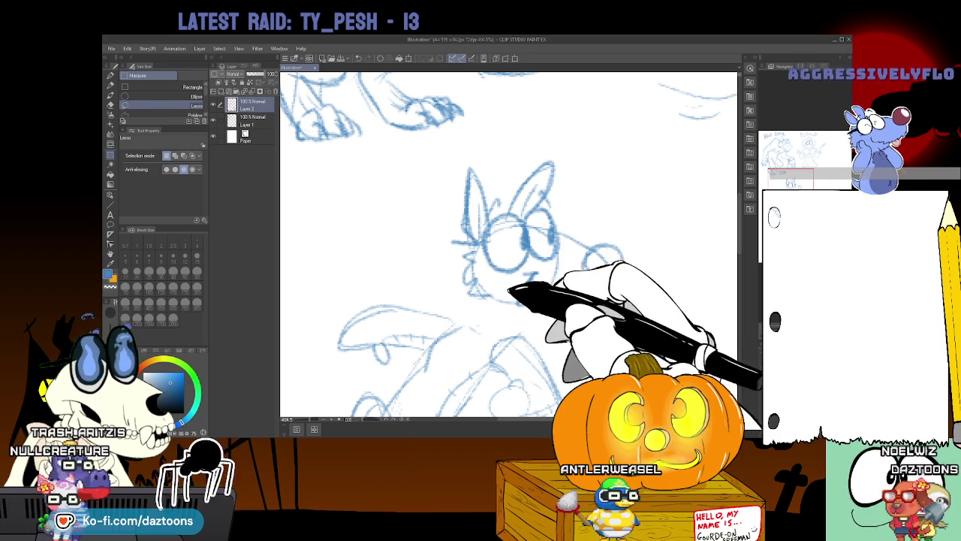
pyautogui.press('p')
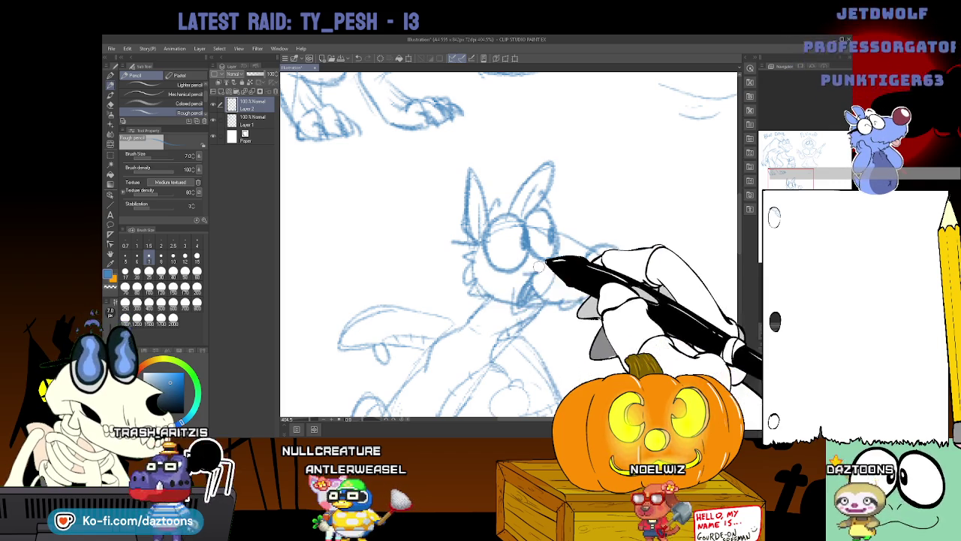
# Erase the creature's old eyes.
pyautogui.scroll(-3, 508, 244)
pyautogui.scroll(2, 509, 244)
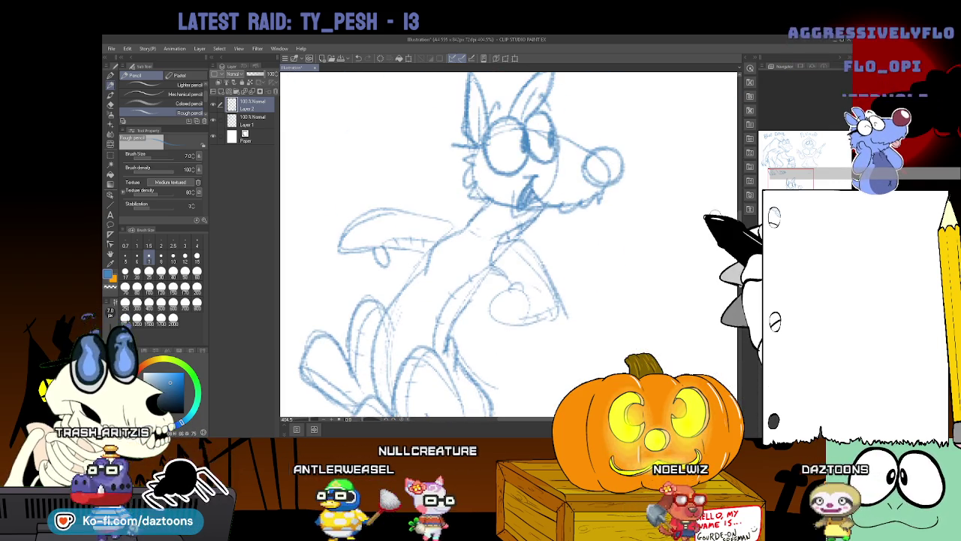
pyautogui.scroll(-1, 509, 244)
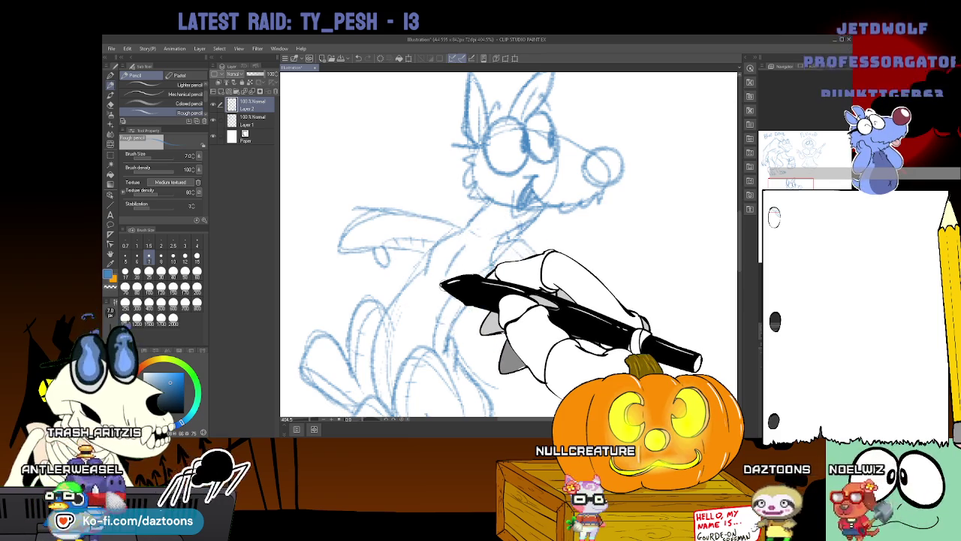
pyautogui.scroll(2, 509, 244)
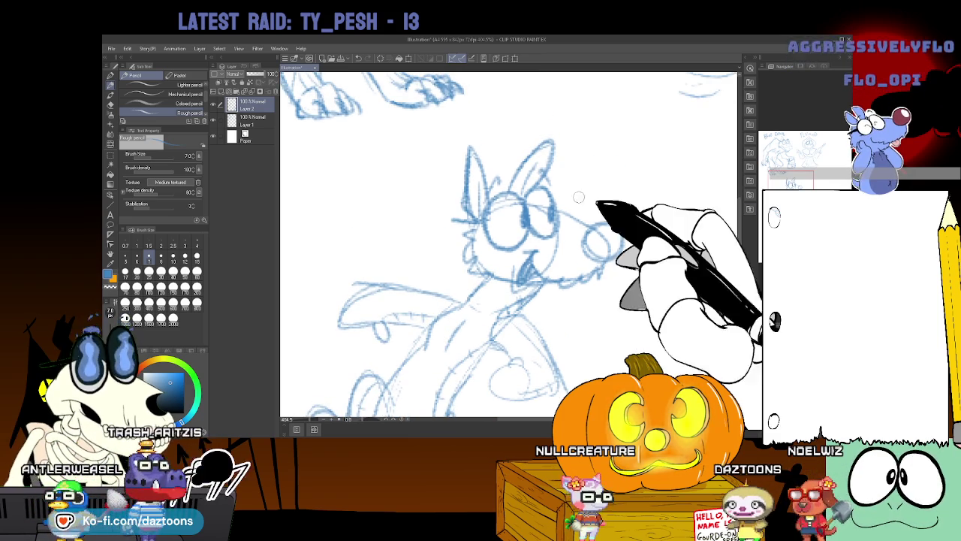
pyautogui.press('e')
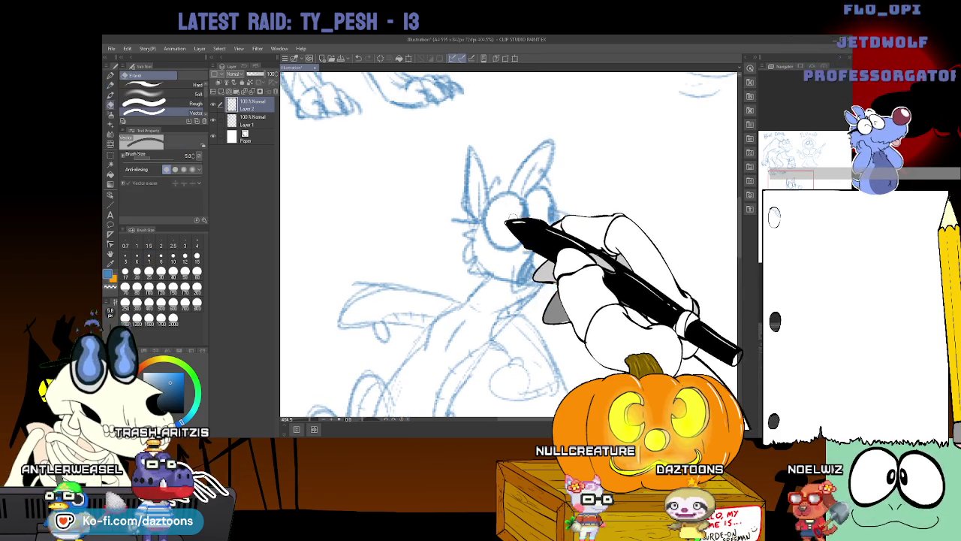
pyautogui.press('p')
# Redraw the eyes and nose, letter WOOZLE beside the head, and zoom out to the full page.
pyautogui.moveTo(489, 235)
pyautogui.mouseDown()
pyautogui.moveTo(553, 225)
pyautogui.moveTo(595, 231)
pyautogui.mouseUp()
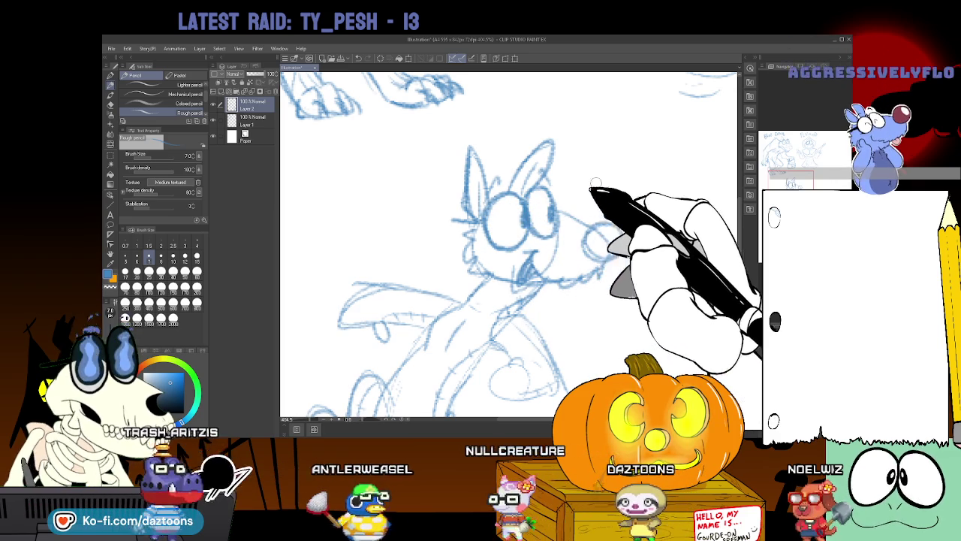
pyautogui.moveTo(575, 159)
pyautogui.mouseDown()
pyautogui.moveTo(617, 181)
pyautogui.moveTo(647, 167)
pyautogui.moveTo(639, 188)
pyautogui.moveTo(674, 190)
pyautogui.mouseUp()
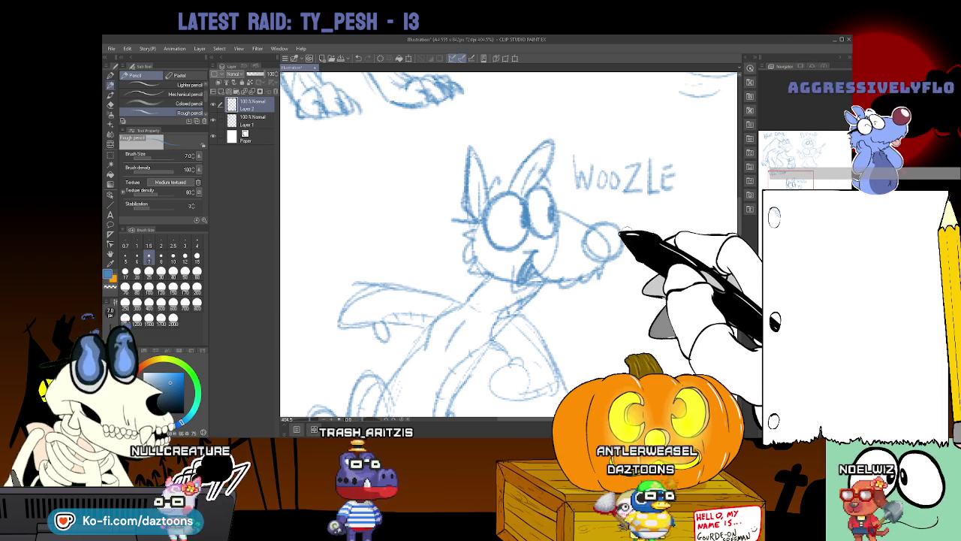
pyautogui.hotkey('ctrl', 'space')
pyautogui.moveTo(625, 238)
pyautogui.mouseDown()
pyautogui.moveTo(644, 225)
pyautogui.moveTo(581, 194)
pyautogui.moveTo(644, 343)
pyautogui.moveTo(675, 368)
pyautogui.mouseUp()
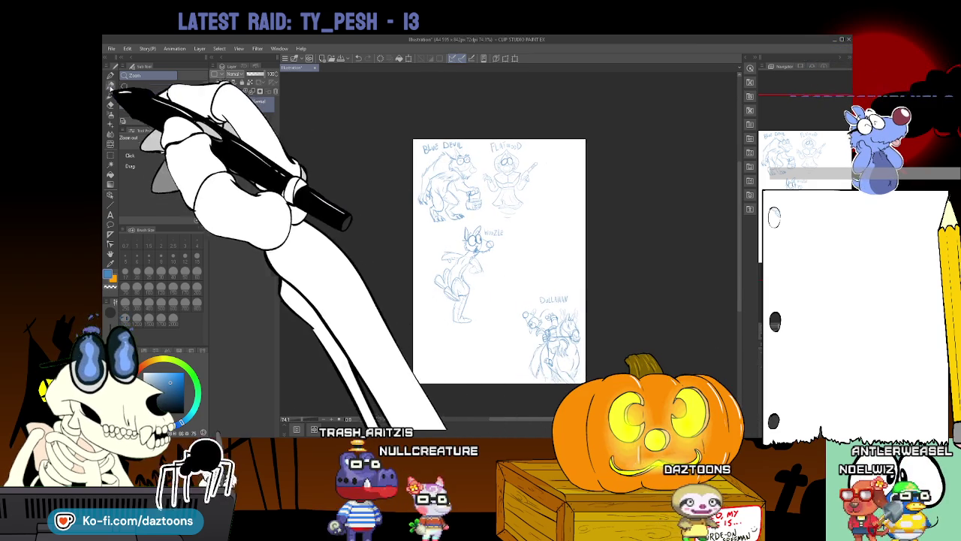
# Lasso the Woozle sketch, shrink it and move it into the top row beside Flatwood.
pyautogui.click(110, 155)
pyautogui.click(142, 105)
pyautogui.moveTo(487, 323)
pyautogui.mouseDown()
pyautogui.moveTo(469, 221)
pyautogui.moveTo(488, 331)
pyautogui.moveTo(490, 304)
pyautogui.moveTo(575, 211)
pyautogui.mouseUp()
pyautogui.hotkey('ctrl', 't')
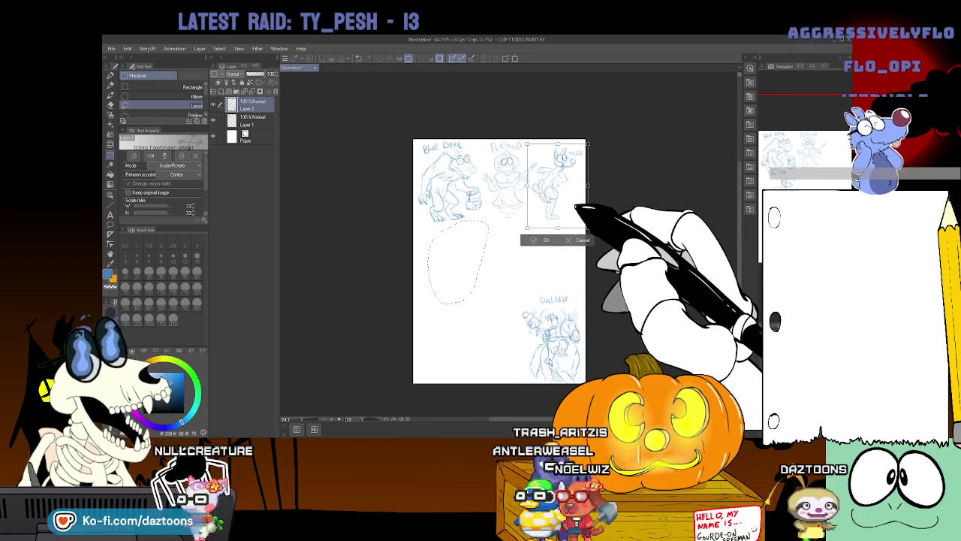
pyautogui.click(543, 245)
pyautogui.hotkey('ctrl', 'd')
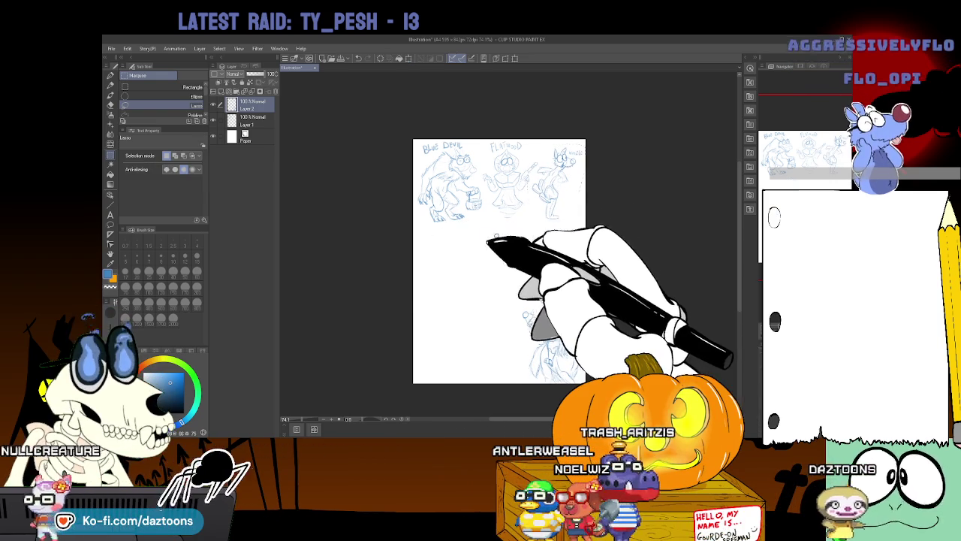
# Zoom in and scroll around the top row of sketches.
pyautogui.moveTo(583, 193)
pyautogui.mouseDown()
pyautogui.moveTo(631, 193)
pyautogui.moveTo(620, 193)
pyautogui.mouseUp()
pyautogui.scroll(1, 435, 248)
pyautogui.scroll(-2, 435, 248)
pyautogui.scroll(-1, 436, 248)
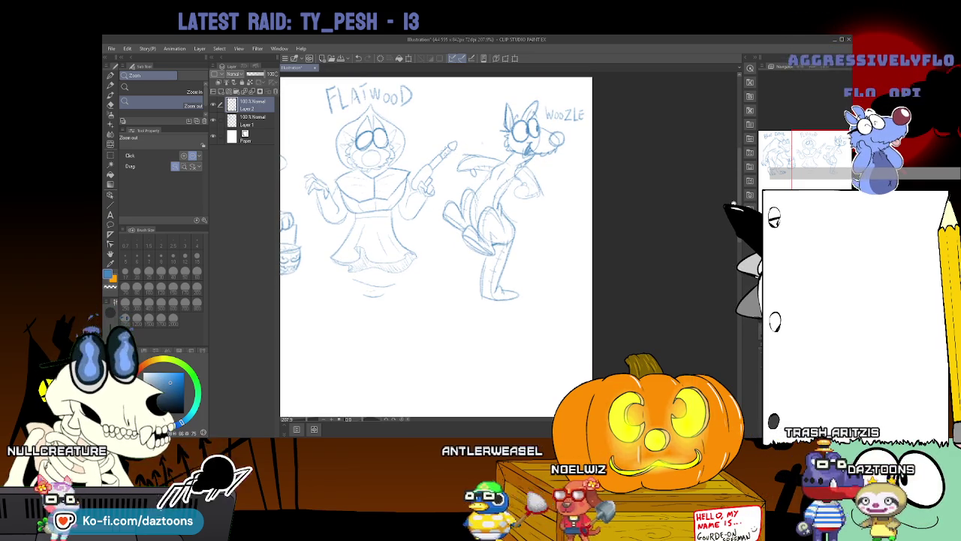
pyautogui.scroll(-1, 436, 247)
pyautogui.scroll(-1, 435, 247)
pyautogui.hscroll(-3, 435, 248)
pyautogui.scroll(-2, 503, 225)
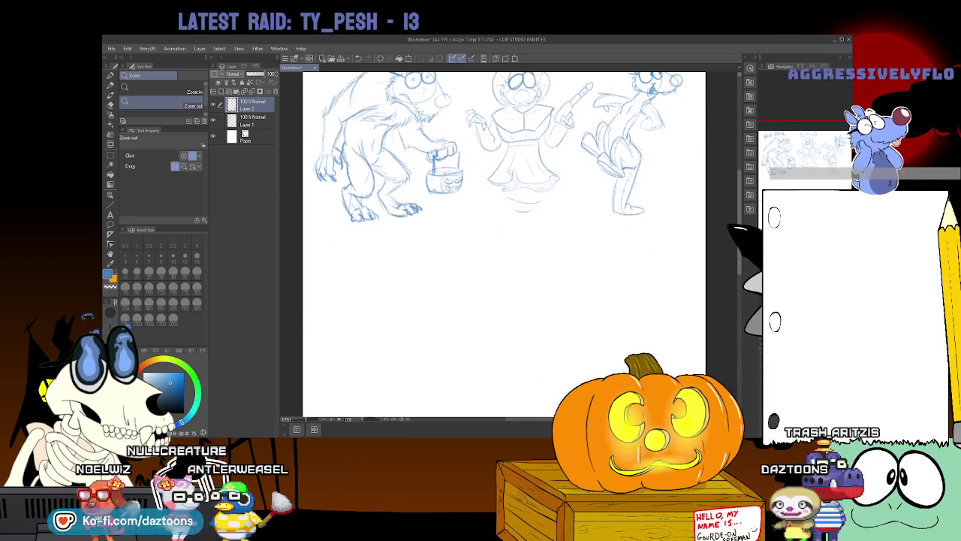
pyautogui.scroll(-1, 503, 240)
pyautogui.scroll(-3, 503, 240)
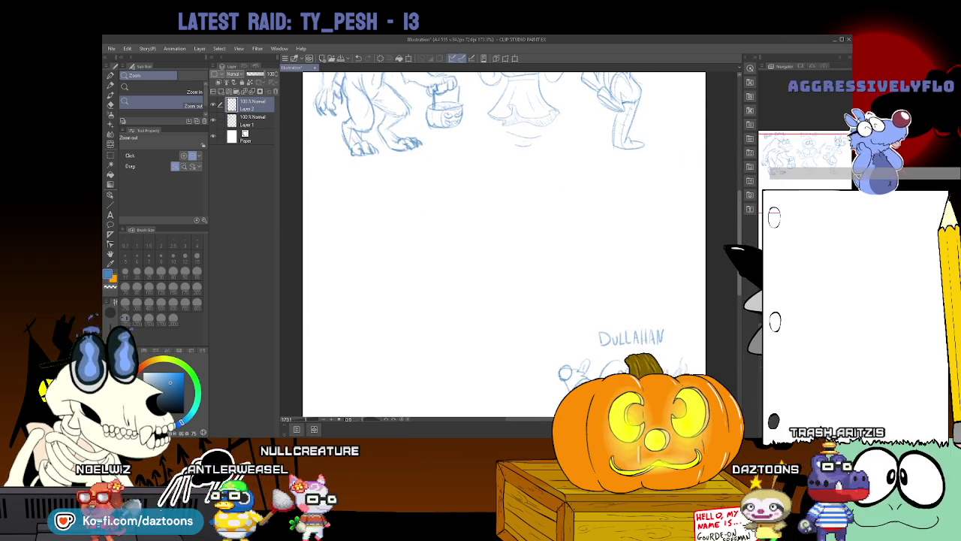
pyautogui.scroll(3, 510, 247)
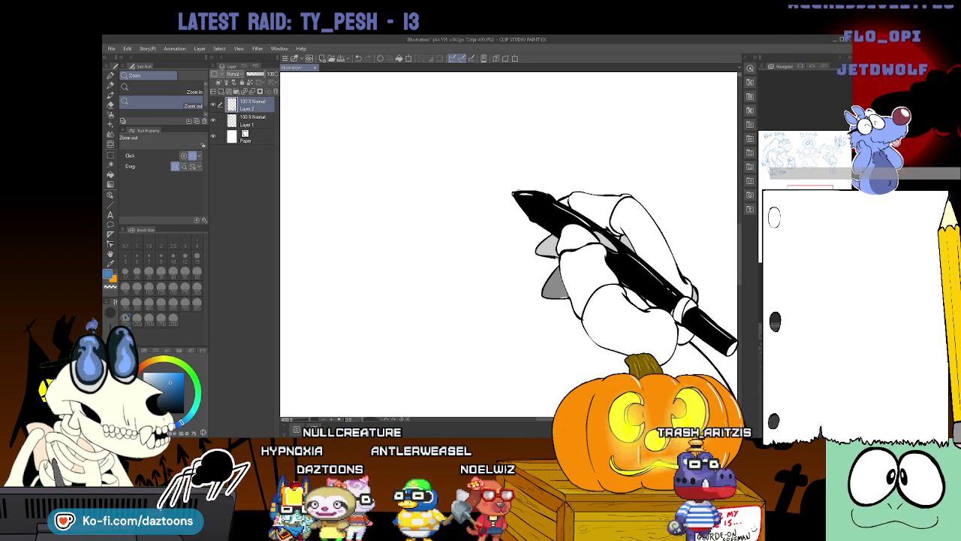
# Sketch the head's ear, eye and fur, the lower jaw, and a question mark above the eye.
pyautogui.click(113, 88)
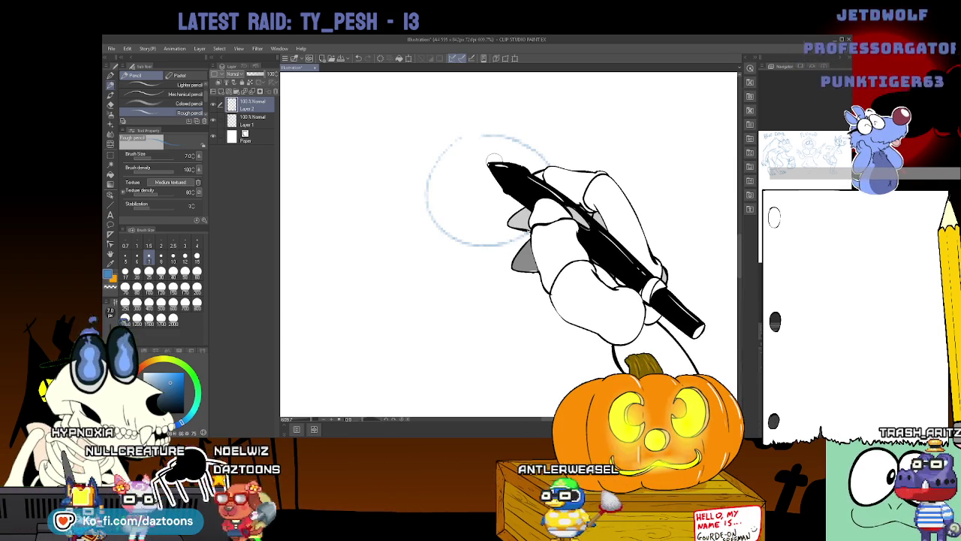
pyautogui.moveTo(481, 135)
pyautogui.mouseDown()
pyautogui.moveTo(597, 134)
pyautogui.moveTo(616, 188)
pyautogui.mouseUp()
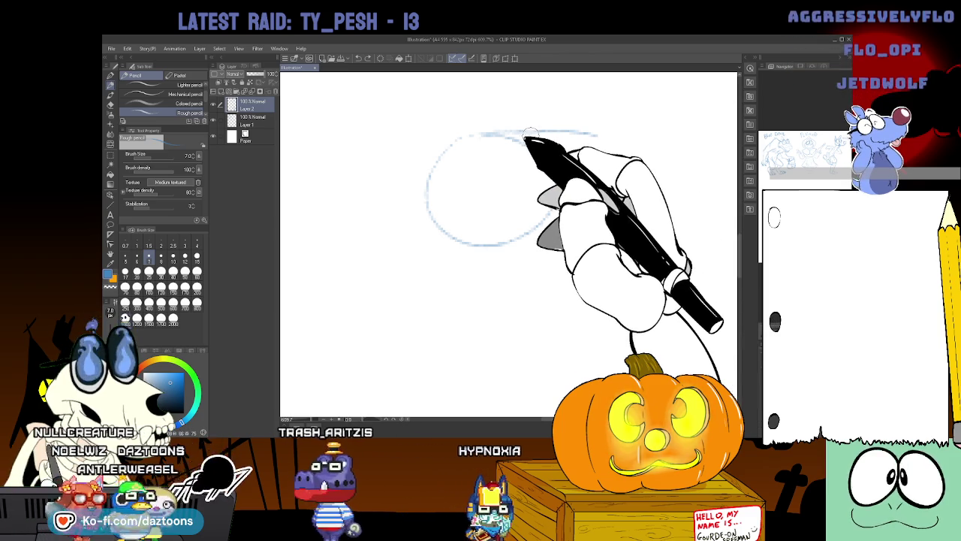
pyautogui.moveTo(507, 133)
pyautogui.mouseDown()
pyautogui.moveTo(619, 182)
pyautogui.moveTo(622, 229)
pyautogui.moveTo(650, 225)
pyautogui.moveTo(605, 282)
pyautogui.mouseUp()
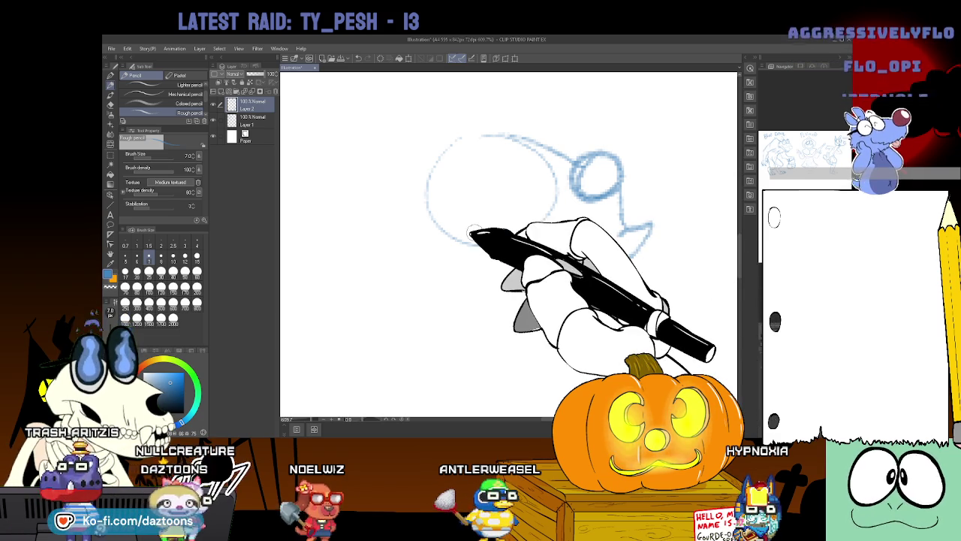
pyautogui.moveTo(471, 126)
pyautogui.mouseDown()
pyautogui.moveTo(447, 190)
pyautogui.moveTo(459, 155)
pyautogui.moveTo(536, 195)
pyautogui.moveTo(521, 150)
pyautogui.moveTo(497, 148)
pyautogui.moveTo(498, 188)
pyautogui.moveTo(495, 170)
pyautogui.mouseUp()
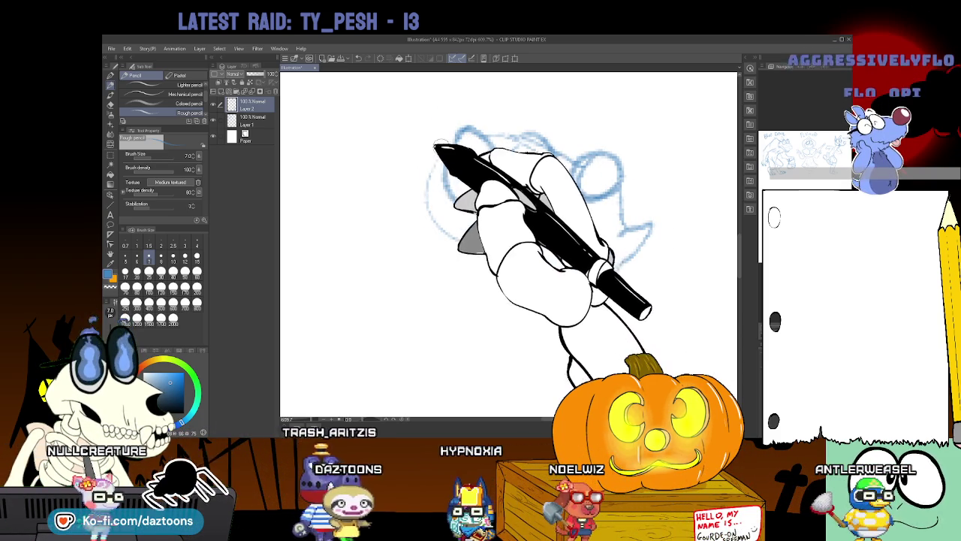
pyautogui.moveTo(439, 147); pyautogui.dragTo(406, 188)
pyautogui.moveTo(441, 130)
pyautogui.mouseDown()
pyautogui.moveTo(440, 103)
pyautogui.moveTo(456, 108)
pyautogui.moveTo(493, 146)
pyautogui.moveTo(482, 157)
pyautogui.moveTo(520, 174)
pyautogui.mouseUp()
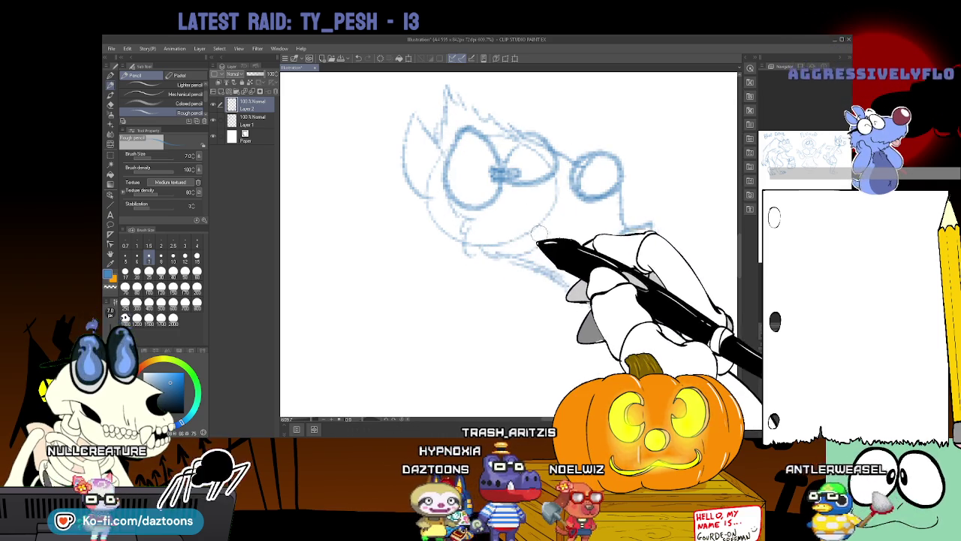
pyautogui.moveTo(526, 247); pyautogui.dragTo(597, 305)
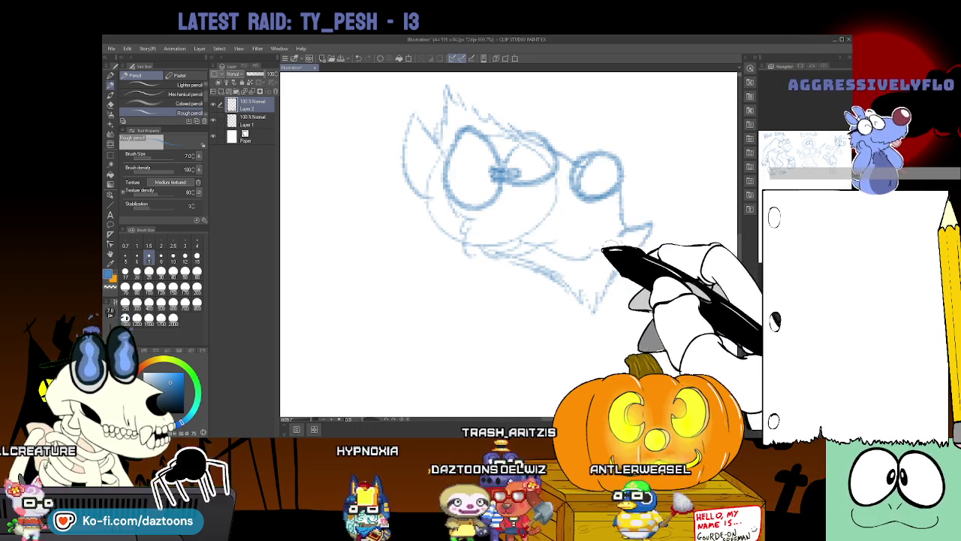
pyautogui.moveTo(447, 206)
pyautogui.mouseDown()
pyautogui.moveTo(412, 241)
pyautogui.moveTo(438, 248)
pyautogui.mouseUp()
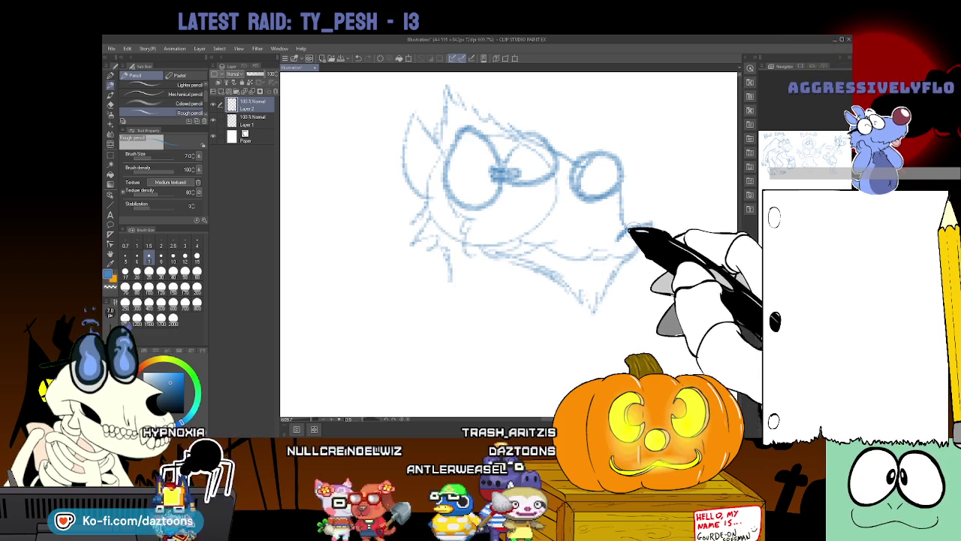
pyautogui.moveTo(569, 113); pyautogui.dragTo(584, 133)
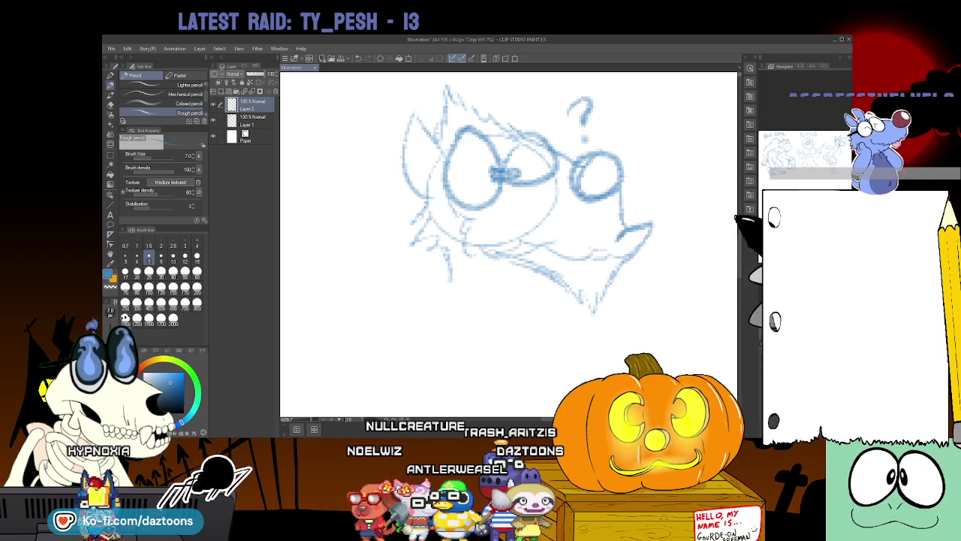
# Outline the creature's body below the head in blue pencil.
pyautogui.scroll(-3, 508, 244)
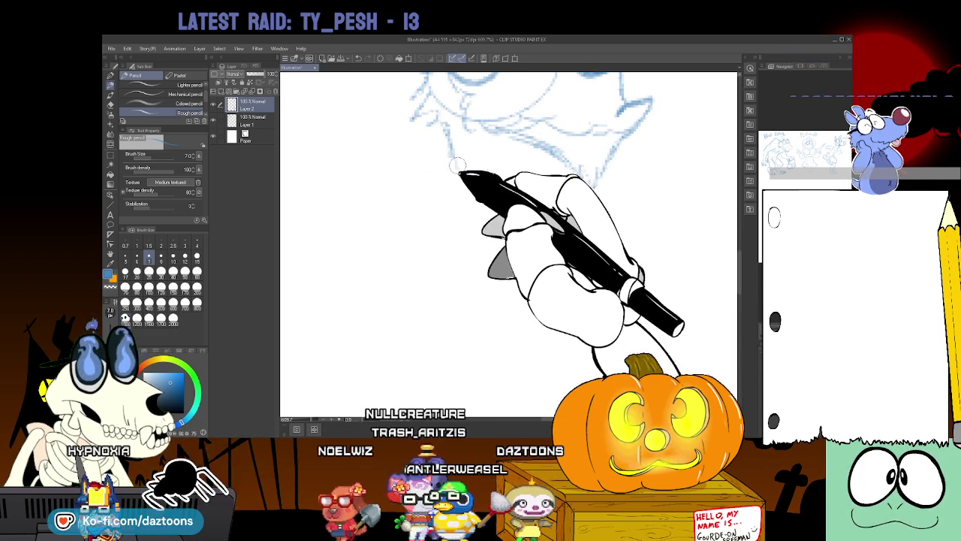
pyautogui.moveTo(439, 124); pyautogui.dragTo(439, 236)
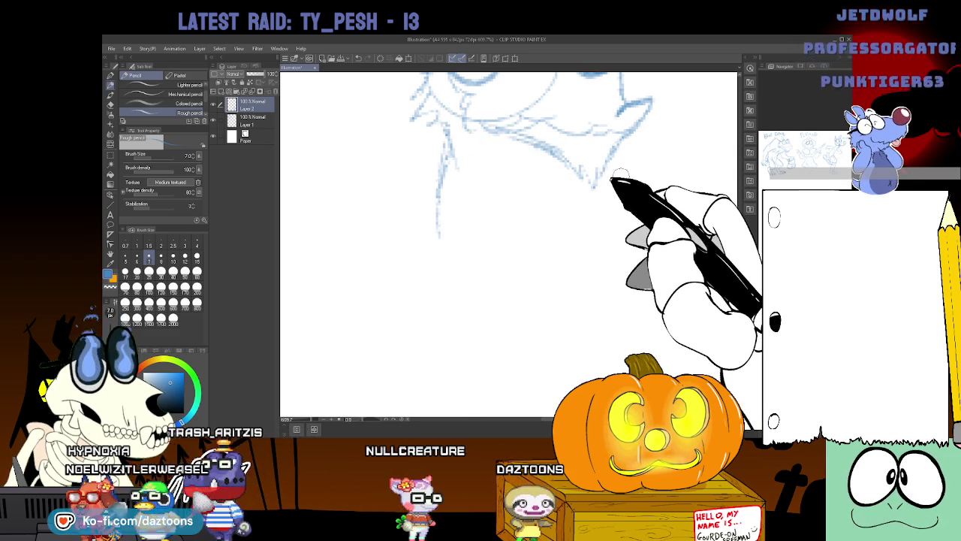
pyautogui.moveTo(654, 248); pyautogui.dragTo(465, 217)
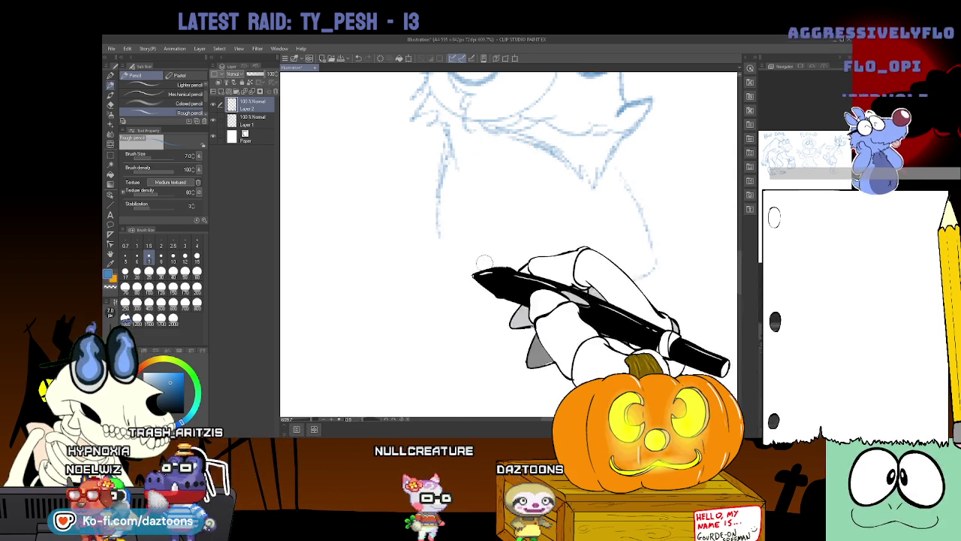
pyautogui.scroll(-2, 647, 212)
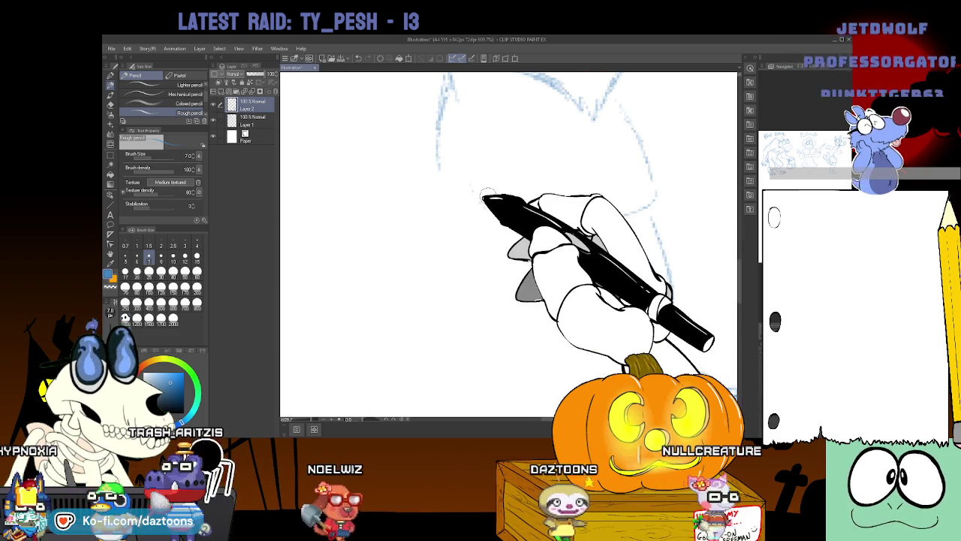
pyautogui.scroll(2, 526, 315)
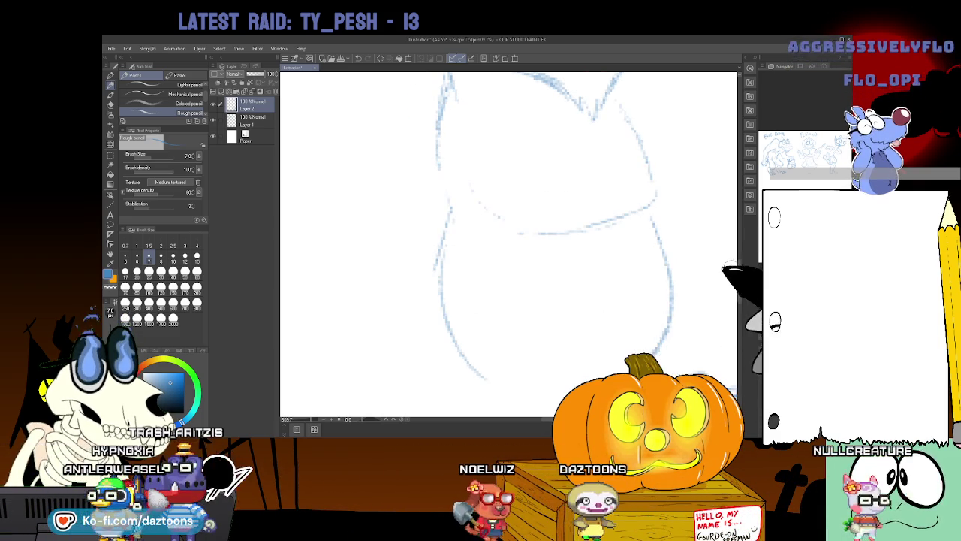
pyautogui.scroll(-3, 732, 284)
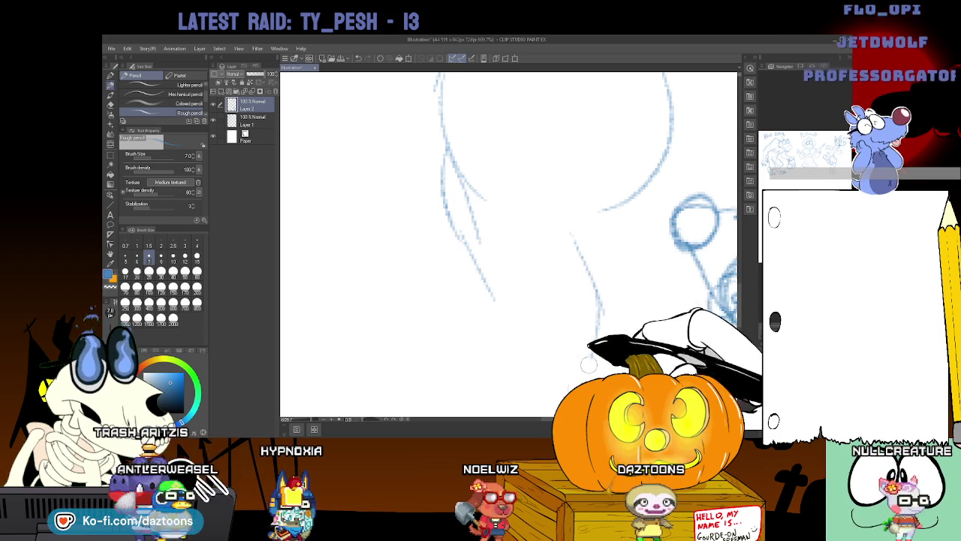
pyautogui.scroll(-3, 728, 322)
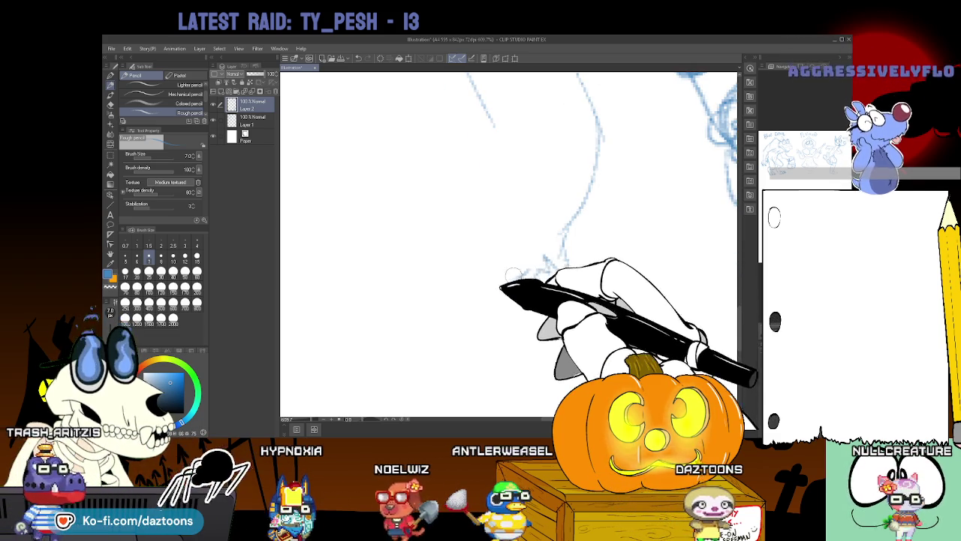
# Sketch the legs and feet, then zoom out to view the whole figure.
pyautogui.moveTo(500, 217); pyautogui.dragTo(499, 157)
pyautogui.moveTo(518, 248); pyautogui.dragTo(484, 274)
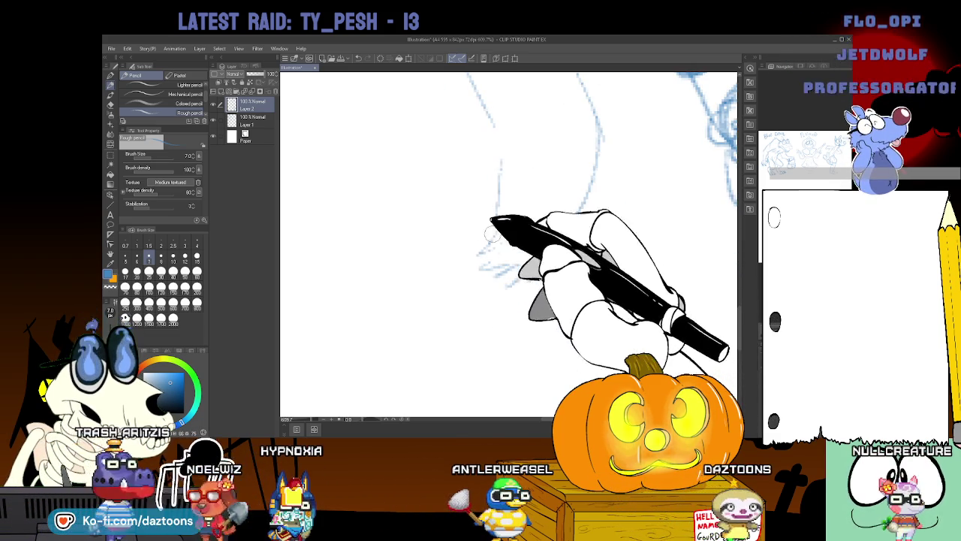
pyautogui.moveTo(520, 106)
pyautogui.mouseDown()
pyautogui.moveTo(480, 261)
pyautogui.moveTo(512, 308)
pyautogui.mouseUp()
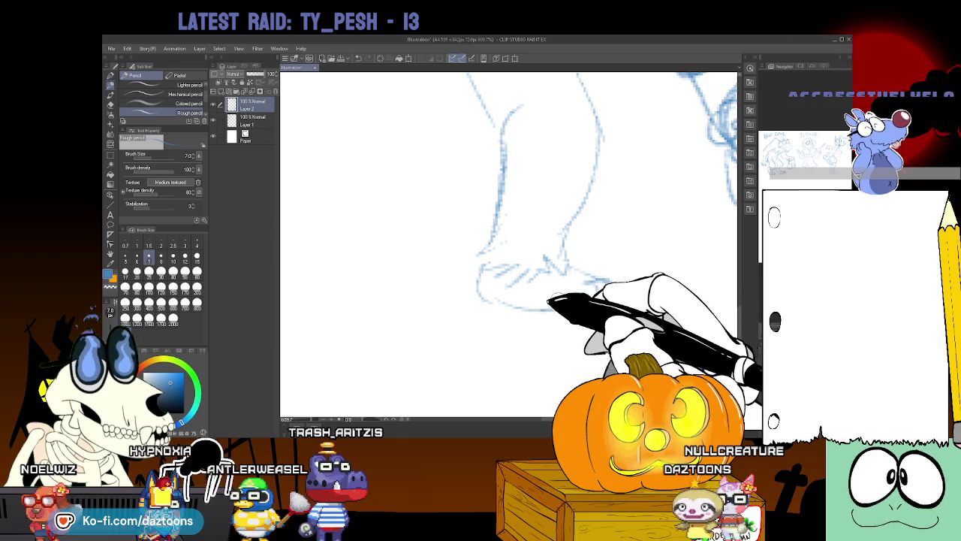
pyautogui.scroll(3, 509, 244)
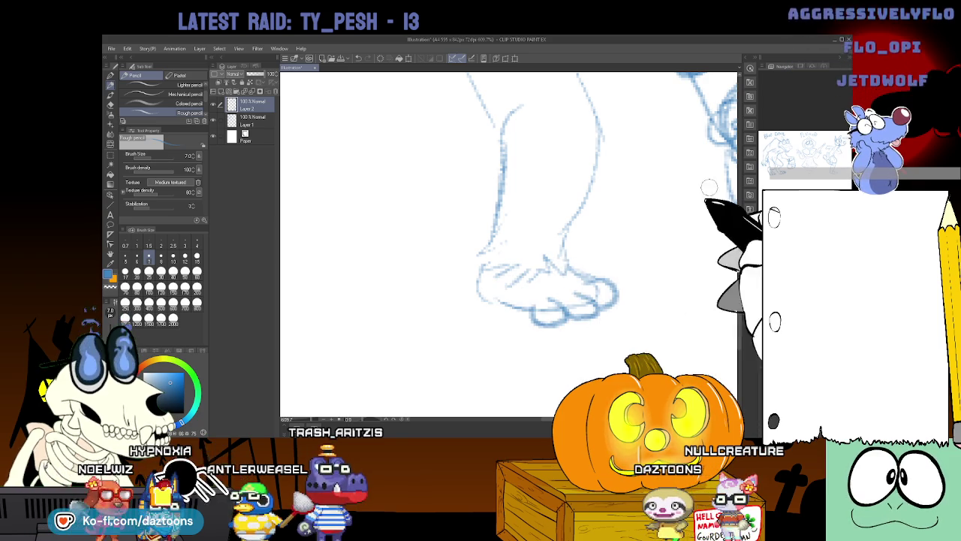
pyautogui.scroll(3, 509, 244)
pyautogui.scroll(2, 640, 343)
pyautogui.scroll(-3, 640, 343)
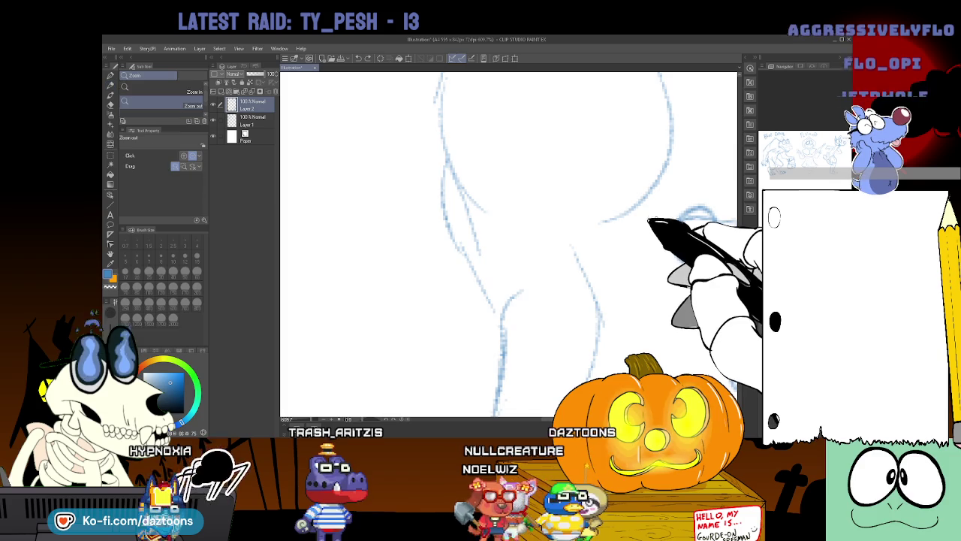
pyautogui.hotkey('ctrl', '-')
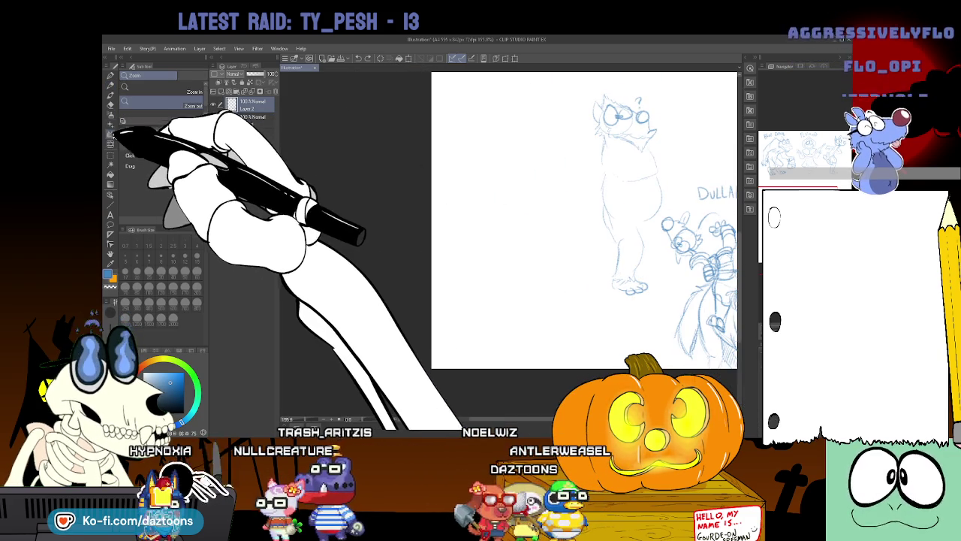
# Lasso the whole glasses-wearing creature and shift it left with a Ctrl+T transform.
pyautogui.click(111, 156)
pyautogui.moveTo(671, 199); pyautogui.dragTo(661, 209)
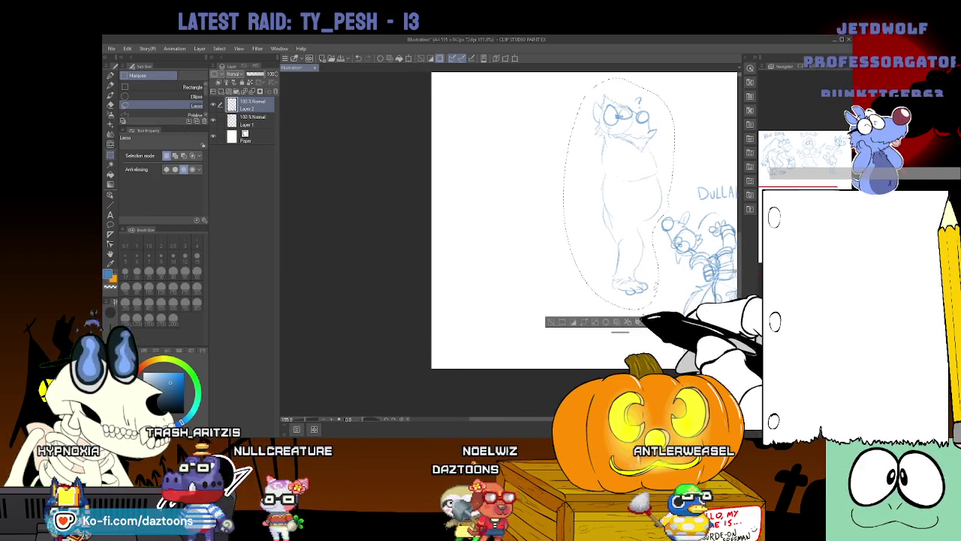
pyautogui.hotkey('ctrl', 't')
pyautogui.press('Return')
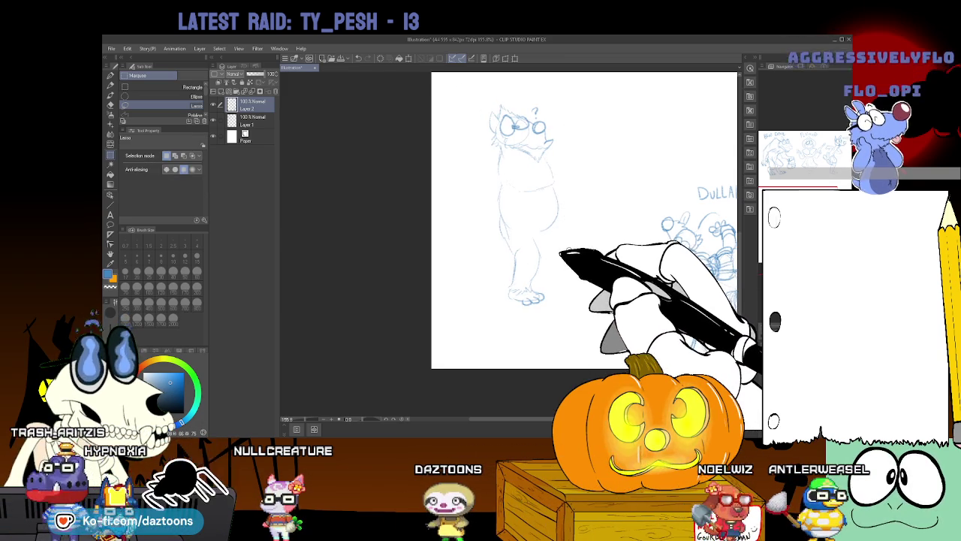
pyautogui.moveTo(560, 252); pyautogui.dragTo(574, 267)
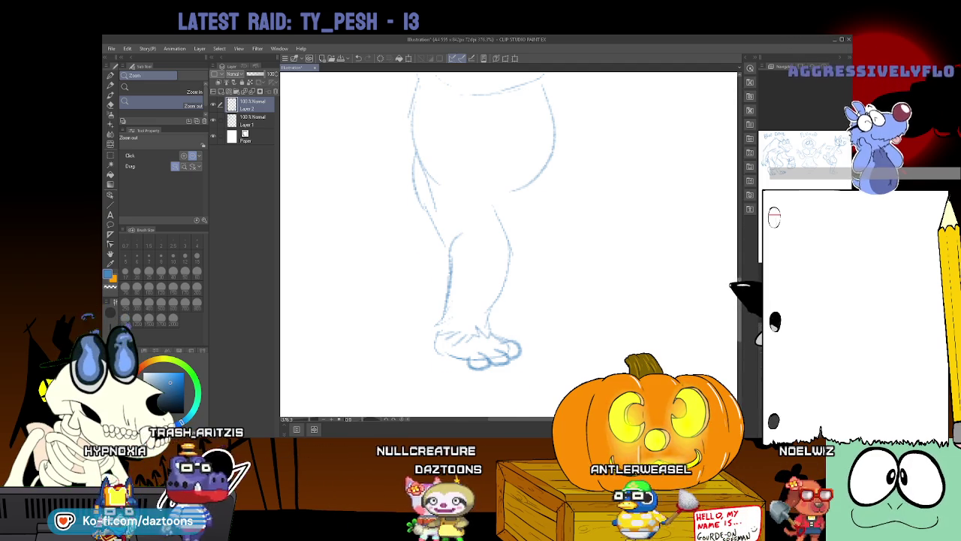
# Lasso-select the whole creature sketch.
pyautogui.scroll(5, 508, 244)
pyautogui.scroll(3, 509, 244)
pyautogui.scroll(-5, 509, 244)
pyautogui.scroll(-2, 508, 244)
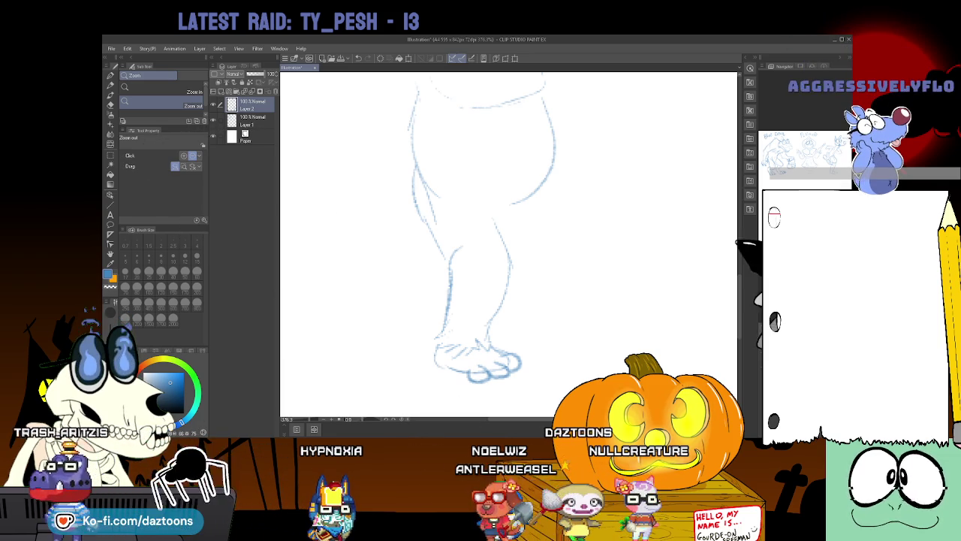
pyautogui.scroll(5, 508, 244)
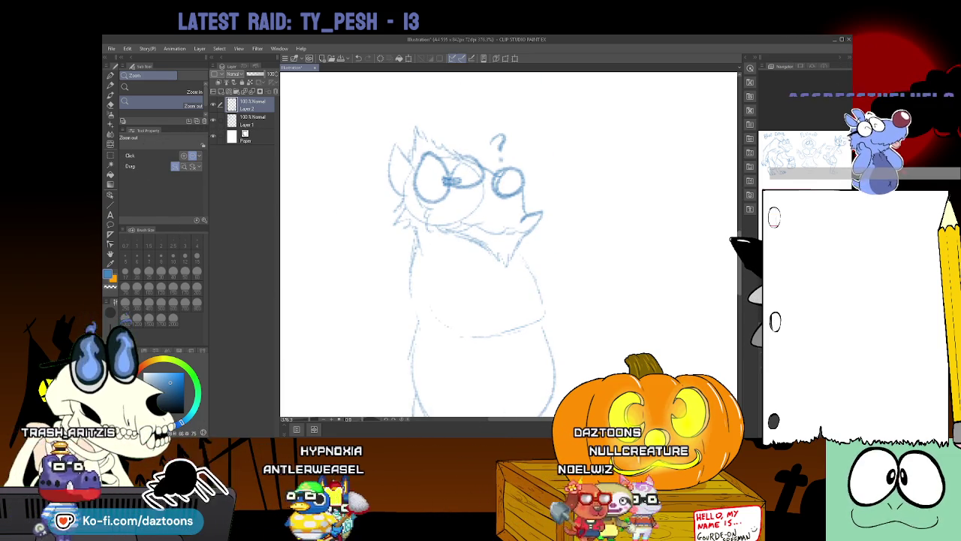
pyautogui.scroll(-1, 508, 244)
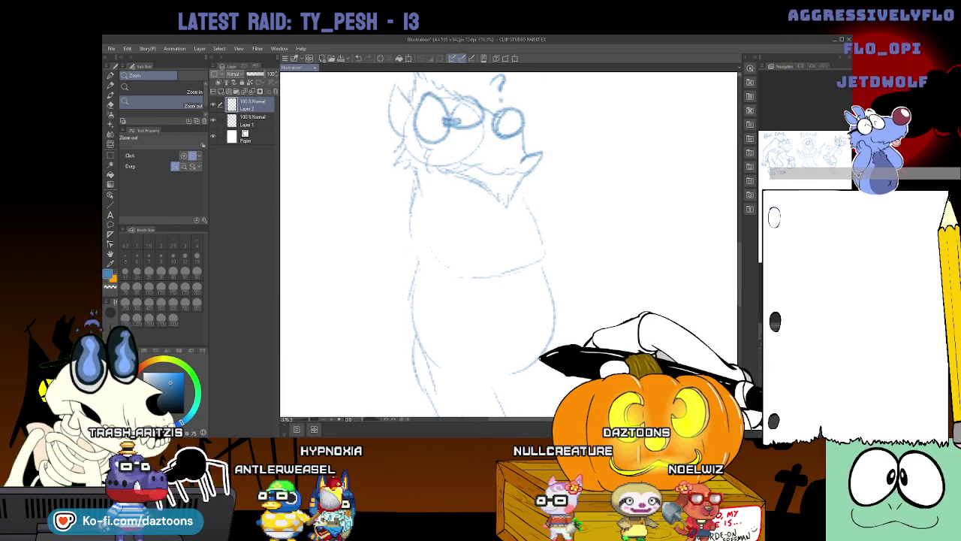
pyautogui.click(110, 106)
pyautogui.moveTo(426, 377)
pyautogui.mouseDown()
pyautogui.moveTo(364, 311)
pyautogui.moveTo(451, 75)
pyautogui.moveTo(597, 359)
pyautogui.mouseUp()
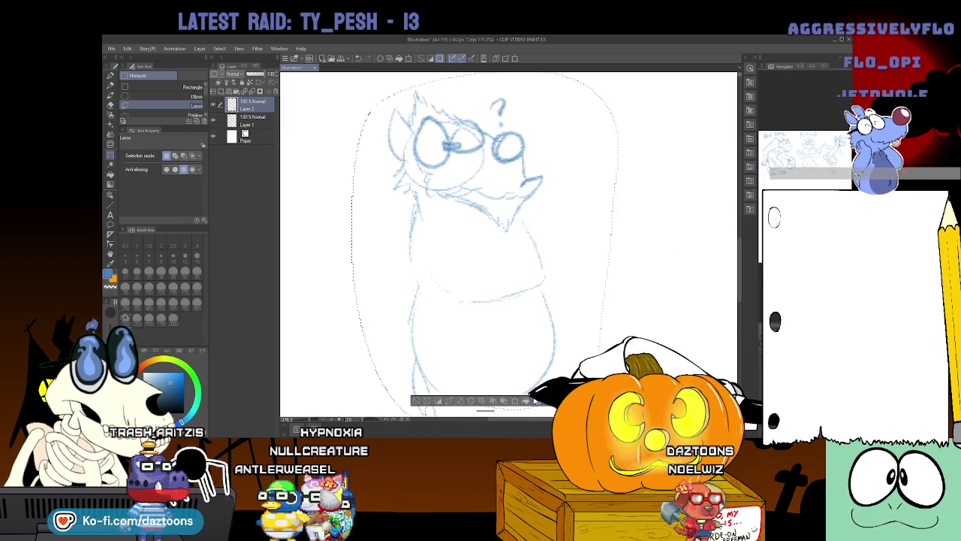
# Rotate the selected sketch slightly clockwise with Scale/Rotate and apply it.
pyautogui.click(513, 403)
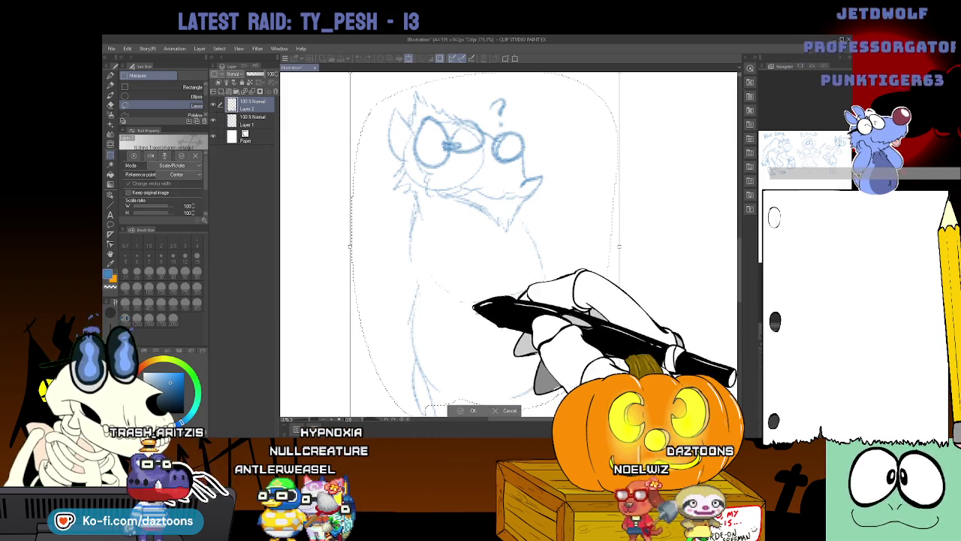
pyautogui.moveTo(689, 151)
pyautogui.mouseDown()
pyautogui.moveTo(664, 147)
pyautogui.moveTo(681, 162)
pyautogui.mouseUp()
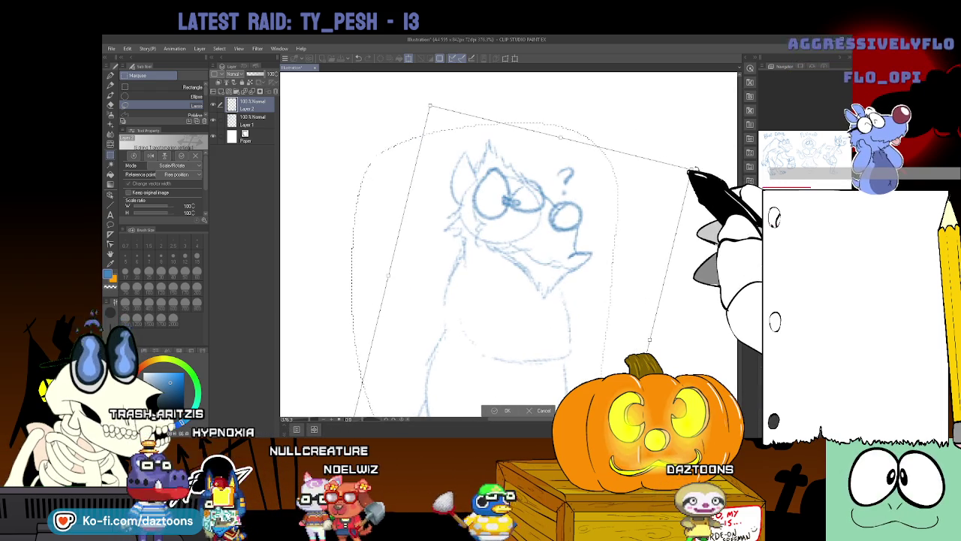
pyautogui.scroll(-4, 509, 244)
pyautogui.scroll(-1, 509, 244)
pyautogui.scroll(5, 509, 244)
pyautogui.scroll(-4, 509, 244)
pyautogui.press('Return')
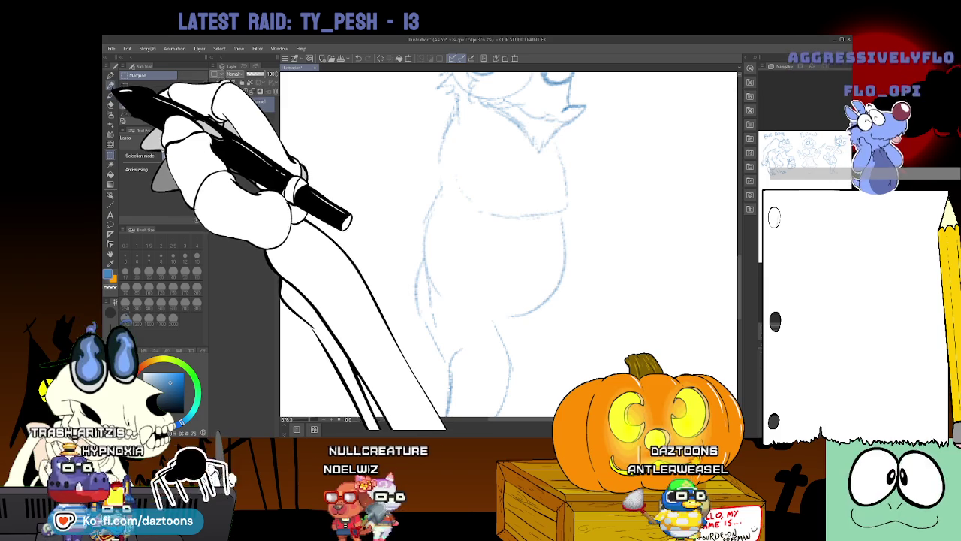
pyautogui.press('p')
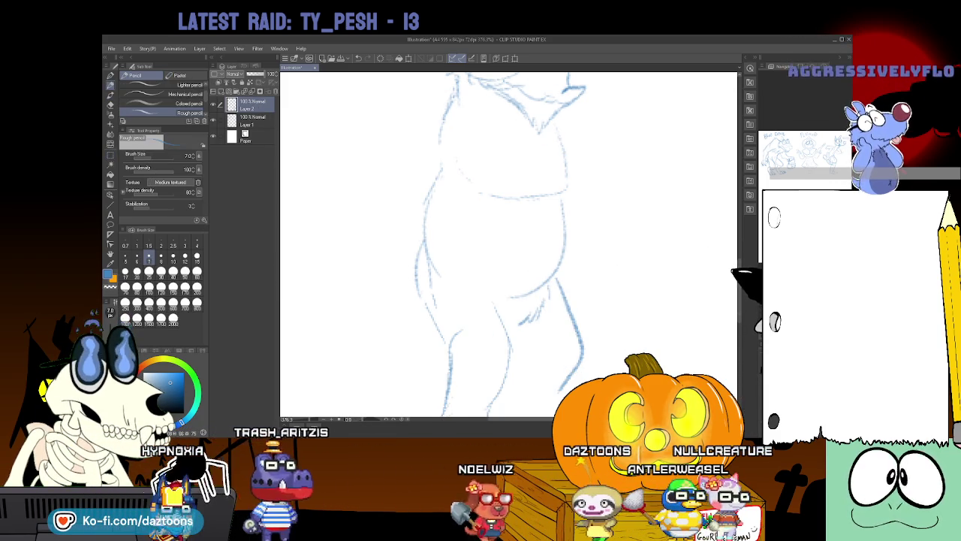
# Draw the back line of the creature's leg, then return the view to the head.
pyautogui.scroll(-3, 509, 240)
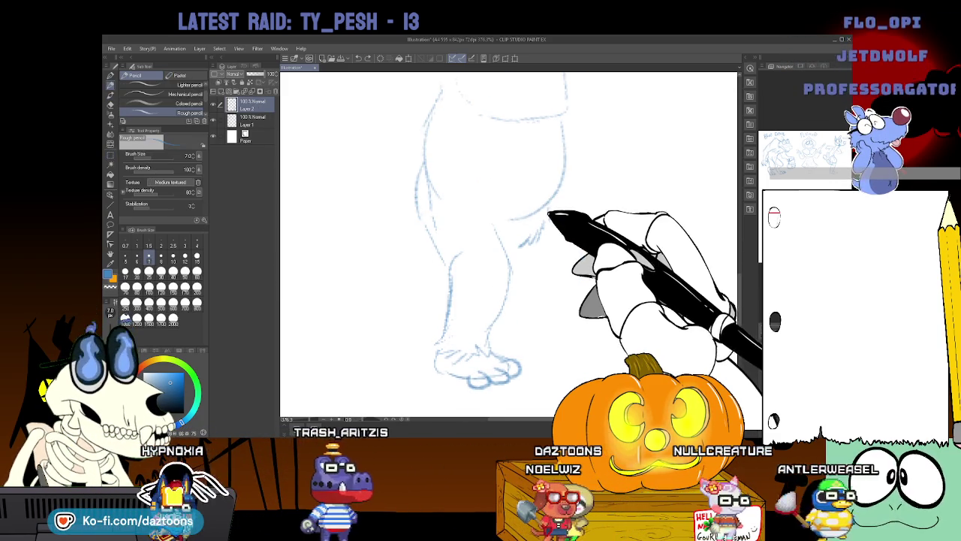
pyautogui.moveTo(548, 206); pyautogui.dragTo(546, 318)
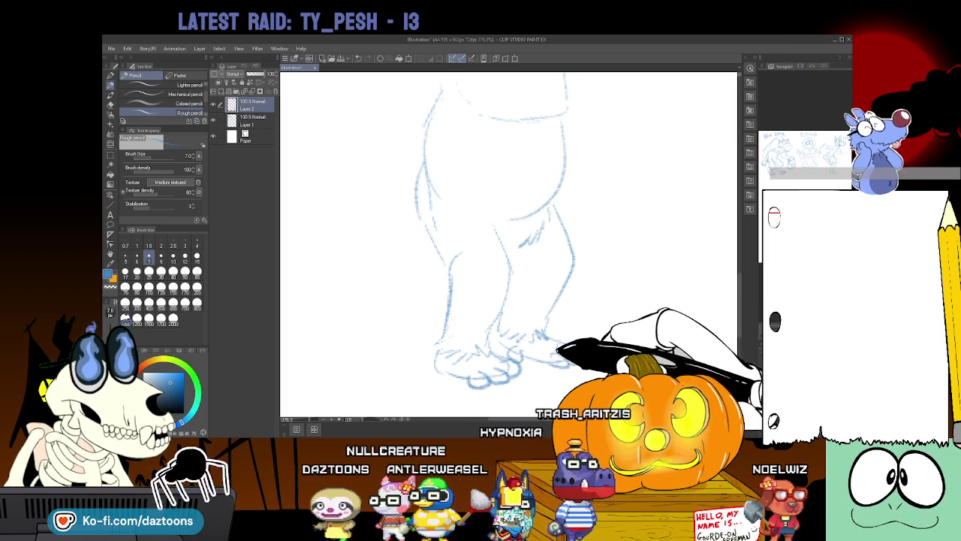
pyautogui.scroll(3, 509, 244)
pyautogui.scroll(1, 509, 244)
pyautogui.scroll(1, 508, 244)
pyautogui.moveTo(699, 255); pyautogui.dragTo(705, 237)
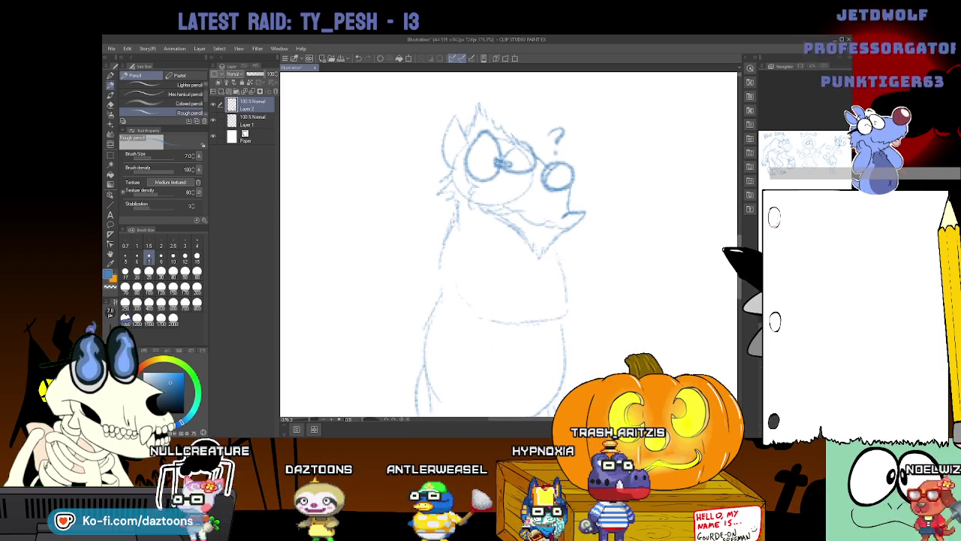
# Sketch a long curve left of the head and undo the misplaced stroke.
pyautogui.scroll(2, 508, 244)
pyautogui.moveTo(412, 165)
pyautogui.mouseDown()
pyautogui.moveTo(422, 330)
pyautogui.moveTo(439, 139)
pyautogui.mouseUp()
pyautogui.hotkey('ctrl', 'z')
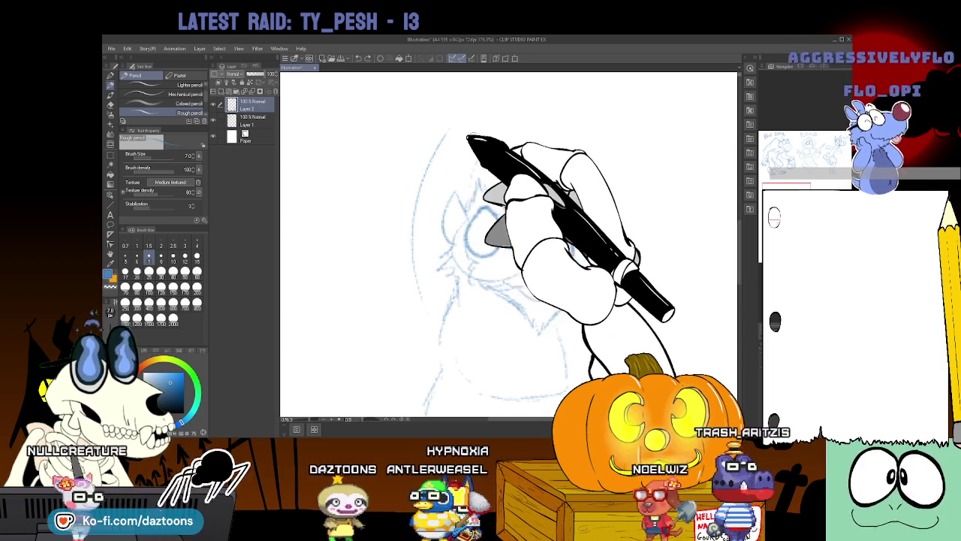
# Sketch fuzzy fur on top of the head and refine the torso's left contours.
pyautogui.moveTo(458, 129); pyautogui.dragTo(411, 217)
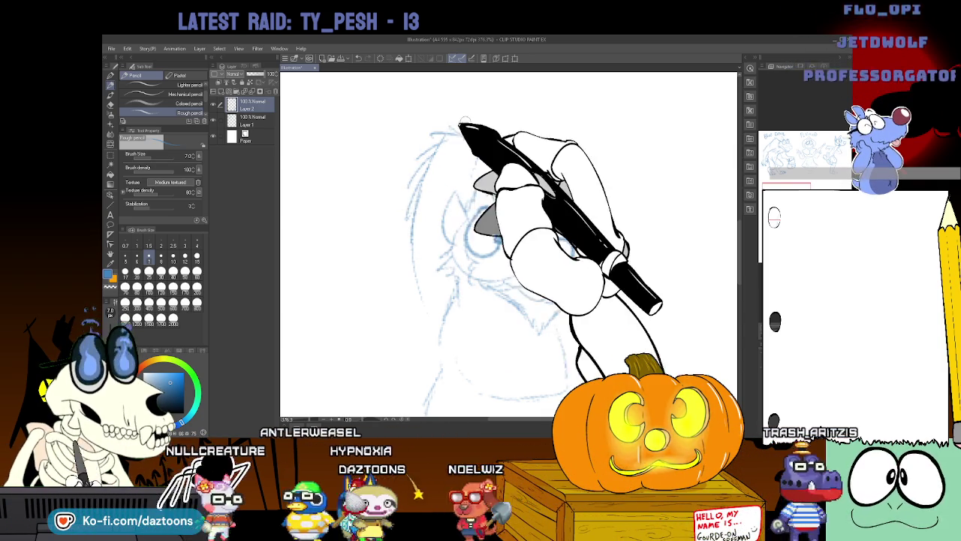
pyautogui.moveTo(450, 134)
pyautogui.mouseDown()
pyautogui.moveTo(484, 124)
pyautogui.moveTo(455, 103)
pyautogui.moveTo(475, 144)
pyautogui.mouseUp()
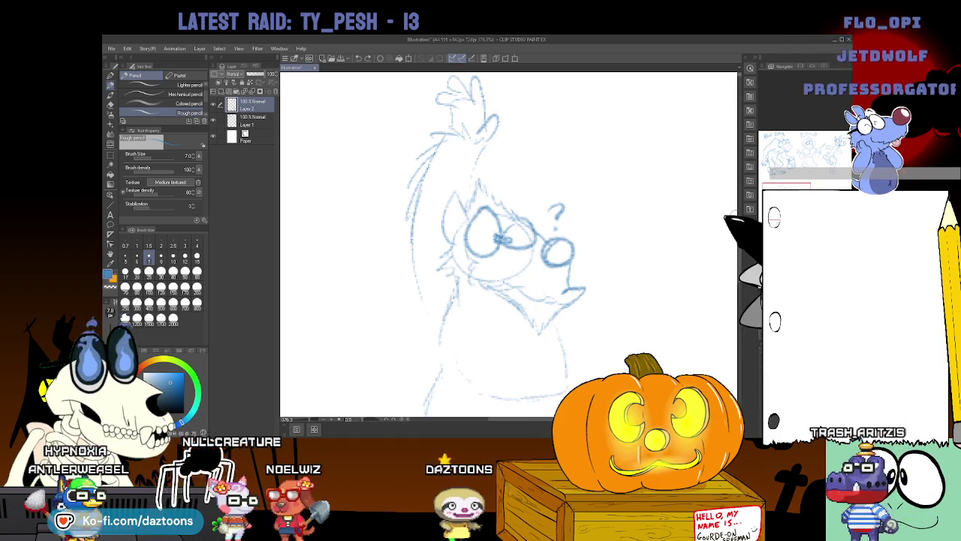
pyautogui.scroll(-3, 496, 225)
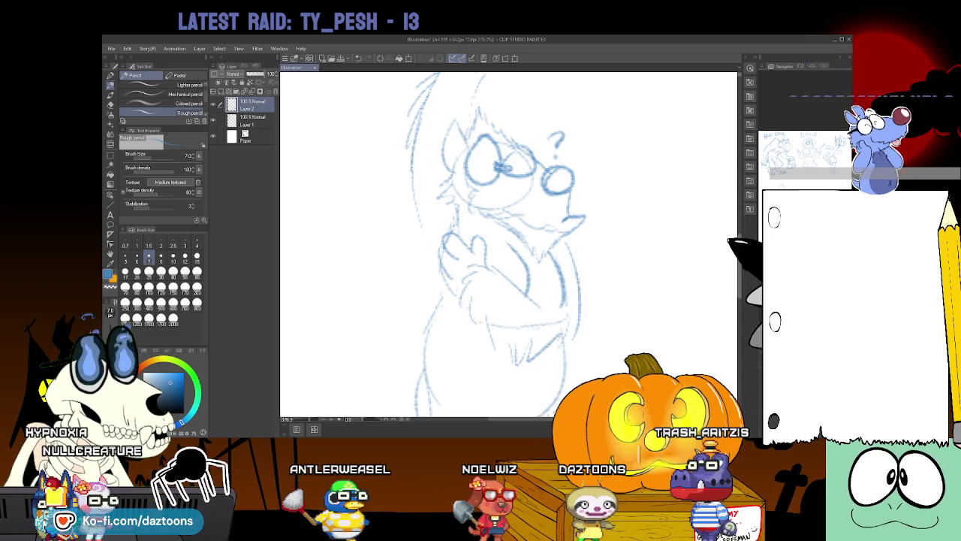
pyautogui.scroll(-3, 508, 244)
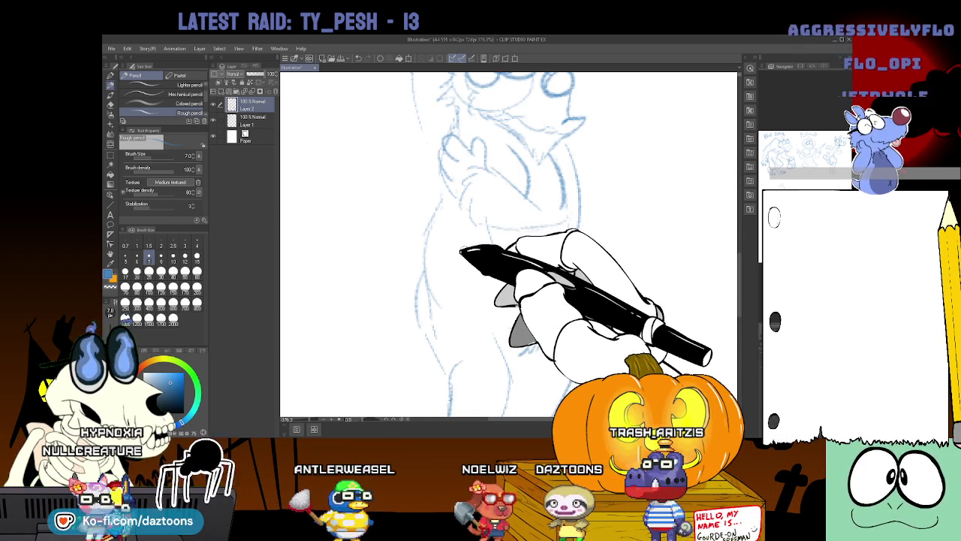
pyautogui.moveTo(457, 232); pyautogui.dragTo(572, 262)
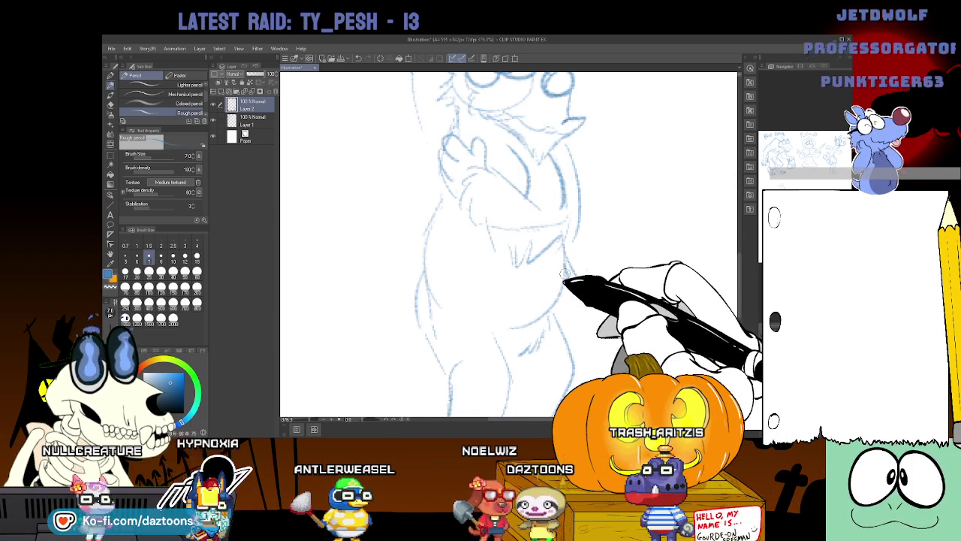
pyautogui.moveTo(440, 196); pyautogui.dragTo(422, 245)
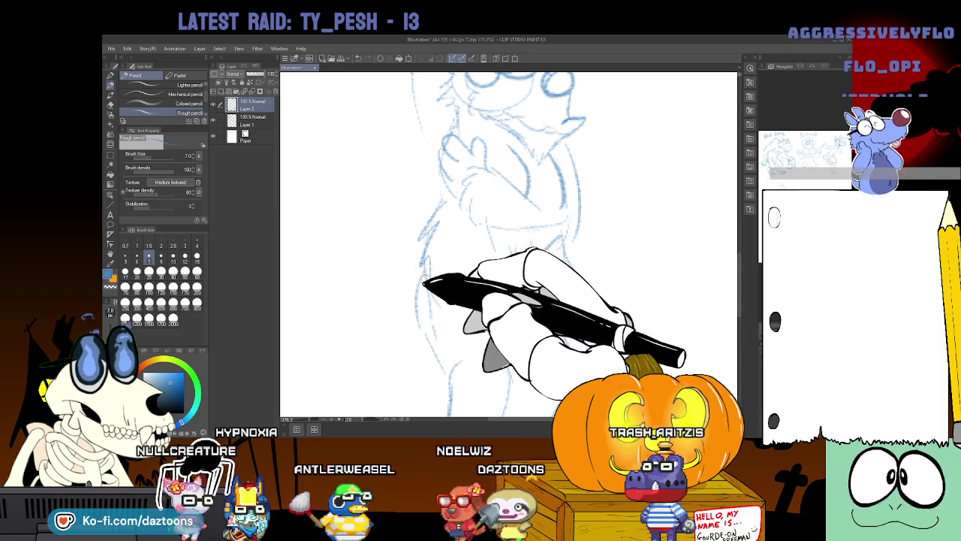
pyautogui.moveTo(413, 332); pyautogui.dragTo(439, 384)
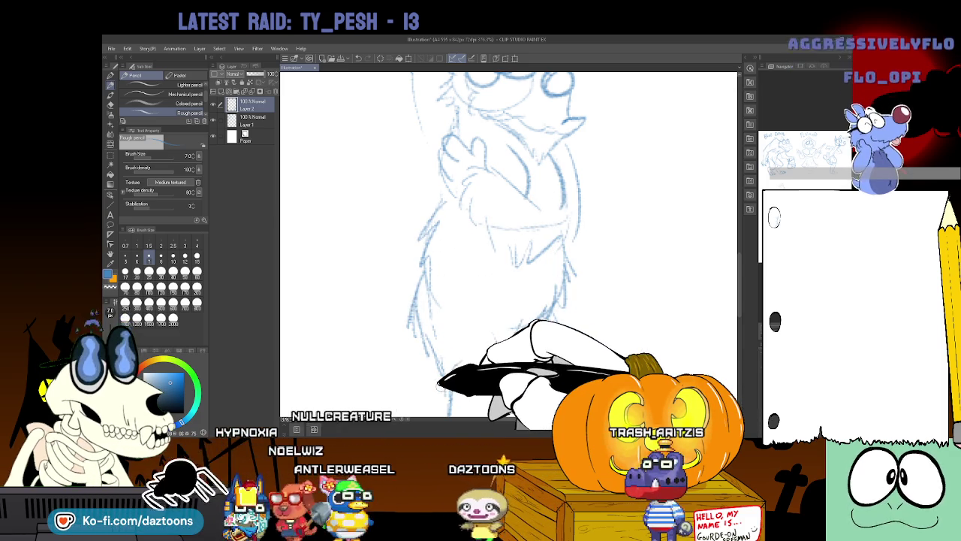
# Nudge the head and body lower, then sketch a curved ear and the oval object above it.
pyautogui.scroll(5, 488, 240)
pyautogui.moveTo(473, 218); pyautogui.dragTo(462, 86)
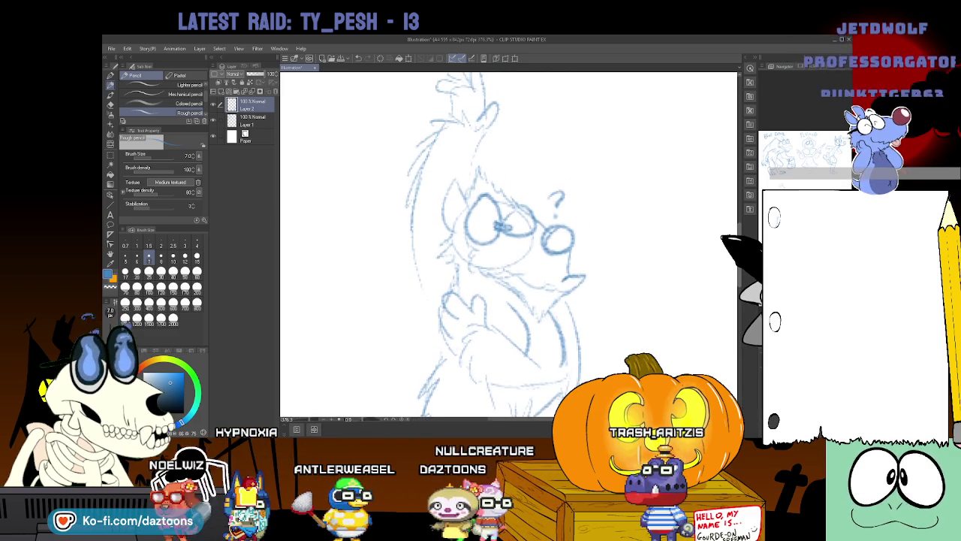
pyautogui.moveTo(496, 240); pyautogui.dragTo(498, 247)
pyautogui.scroll(-1, 508, 244)
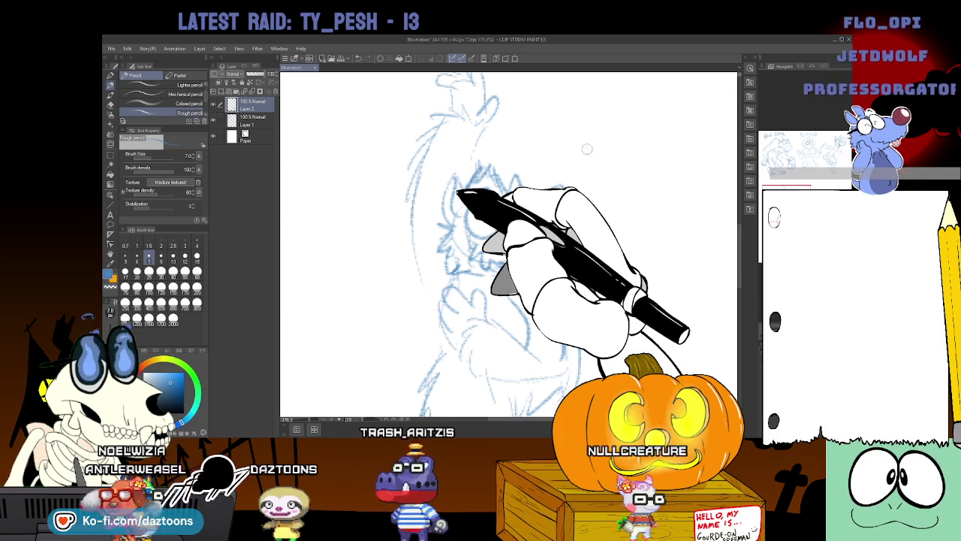
pyautogui.moveTo(622, 171); pyautogui.dragTo(571, 123)
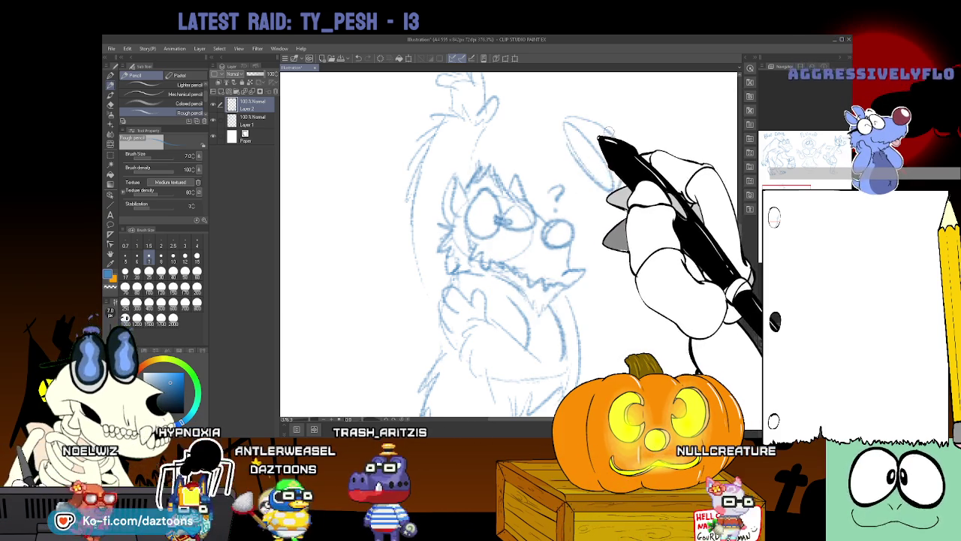
pyautogui.moveTo(642, 120); pyautogui.dragTo(567, 145)
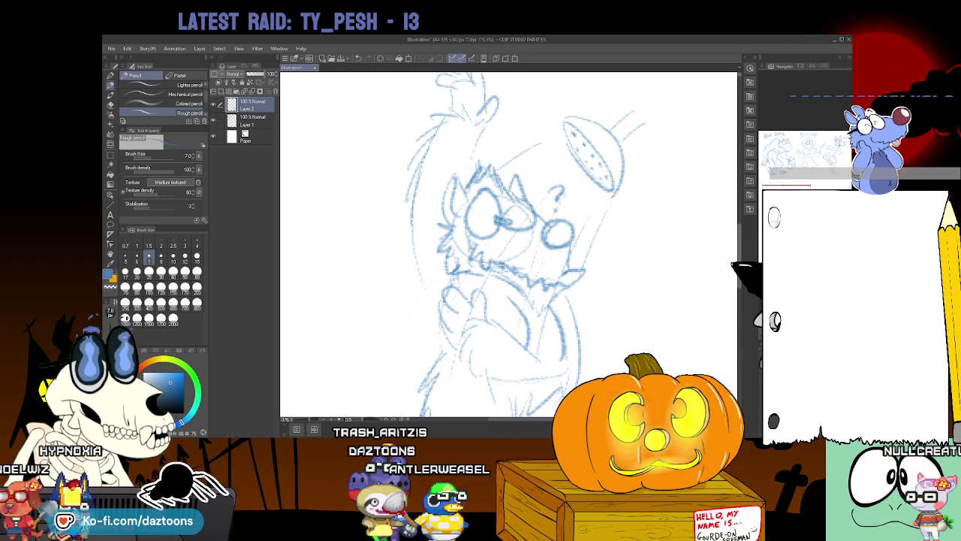
pyautogui.scroll(-3, 508, 244)
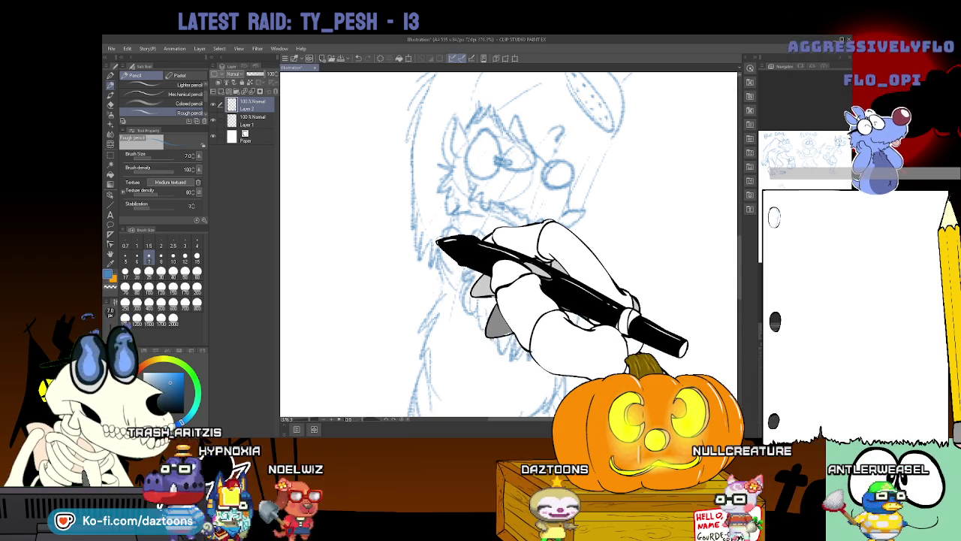
pyautogui.scroll(-5, 503, 240)
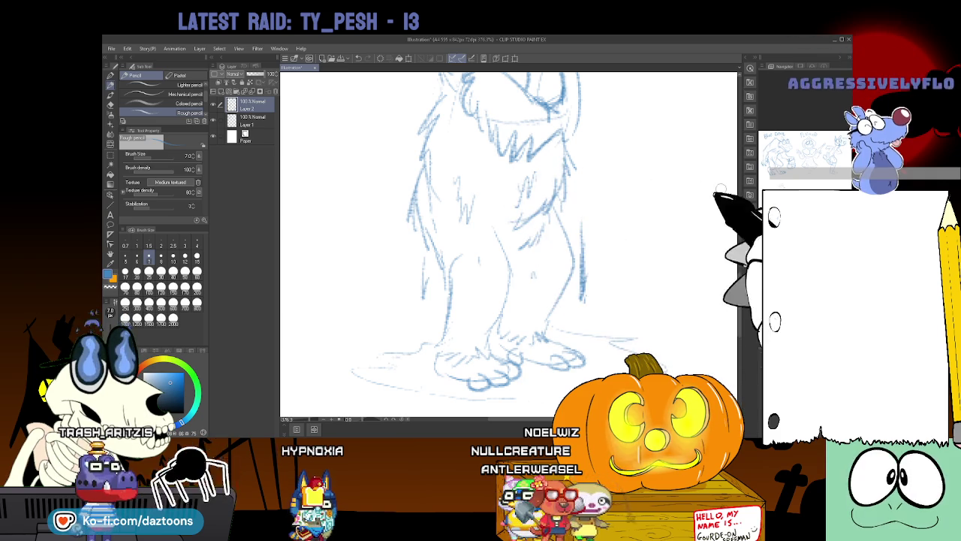
pyautogui.scroll(1, 507, 244)
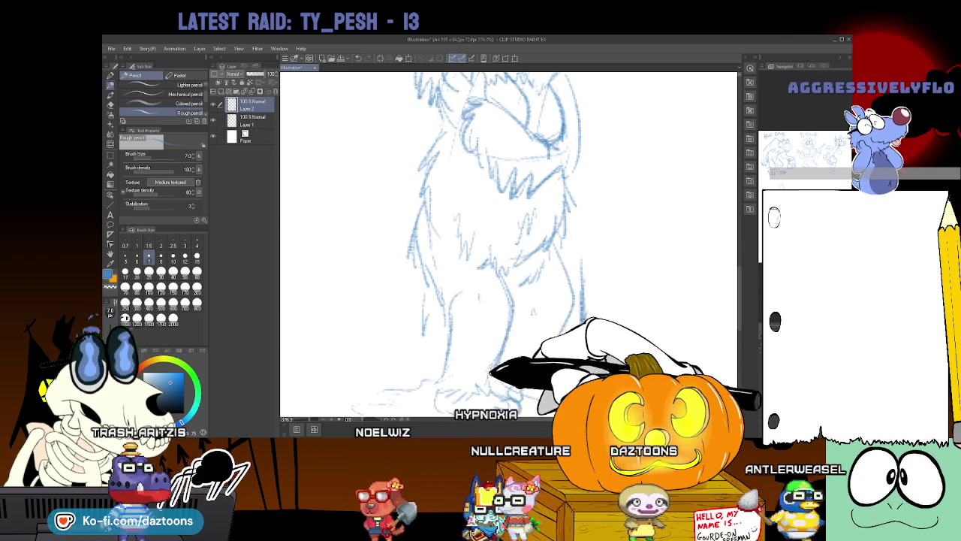
pyautogui.scroll(5, 507, 244)
pyautogui.scroll(3, 507, 244)
pyautogui.scroll(2, 470, 185)
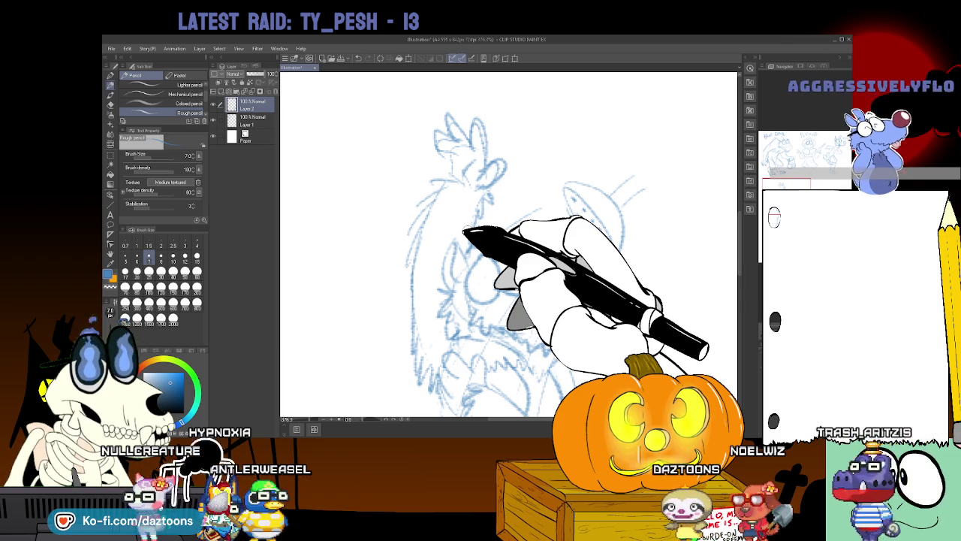
pyautogui.scroll(-3, 508, 244)
pyautogui.scroll(-3, 509, 244)
pyautogui.scroll(-3, 508, 244)
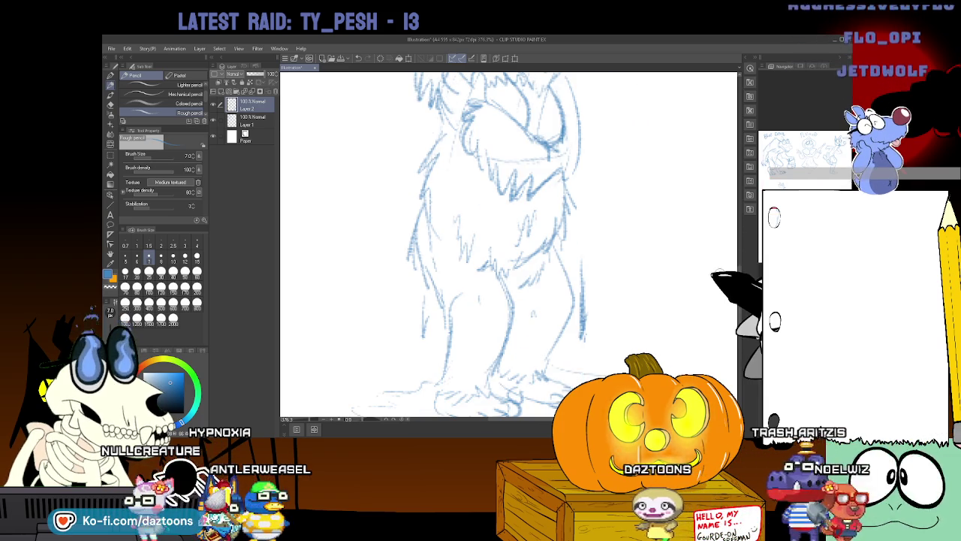
# Undo the stray cloud-like lines on the left.
pyautogui.hscroll(-3, 508, 244)
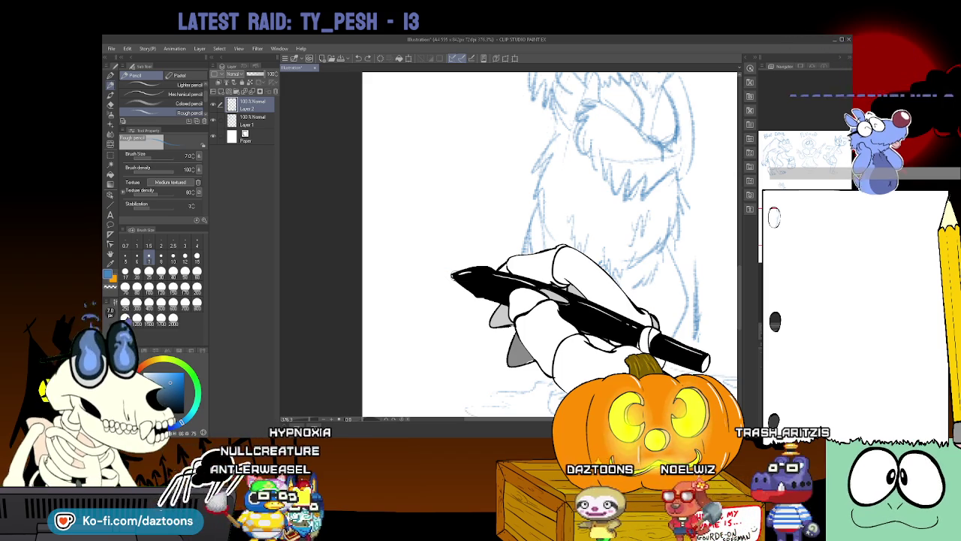
pyautogui.hotkey('ctrl', 'z')
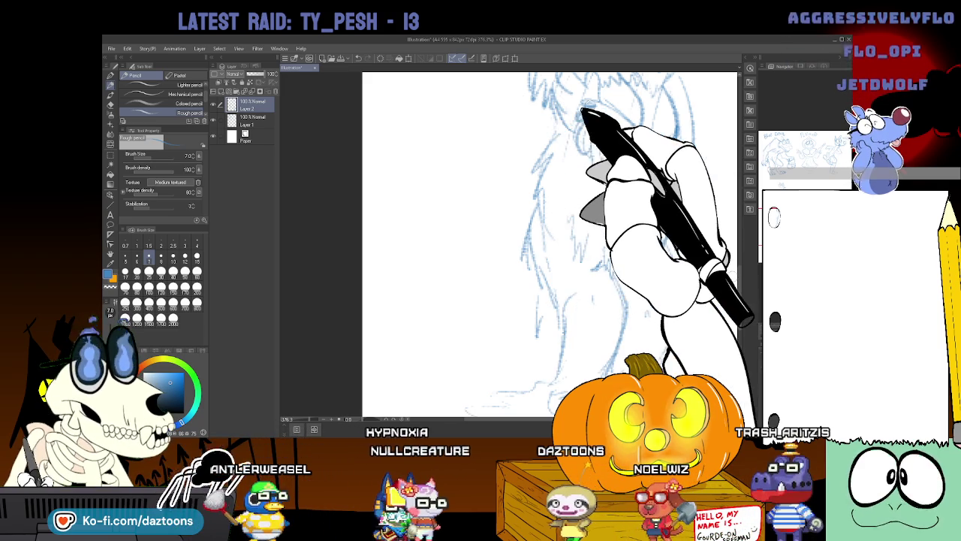
pyautogui.scroll(-2, 724, 261)
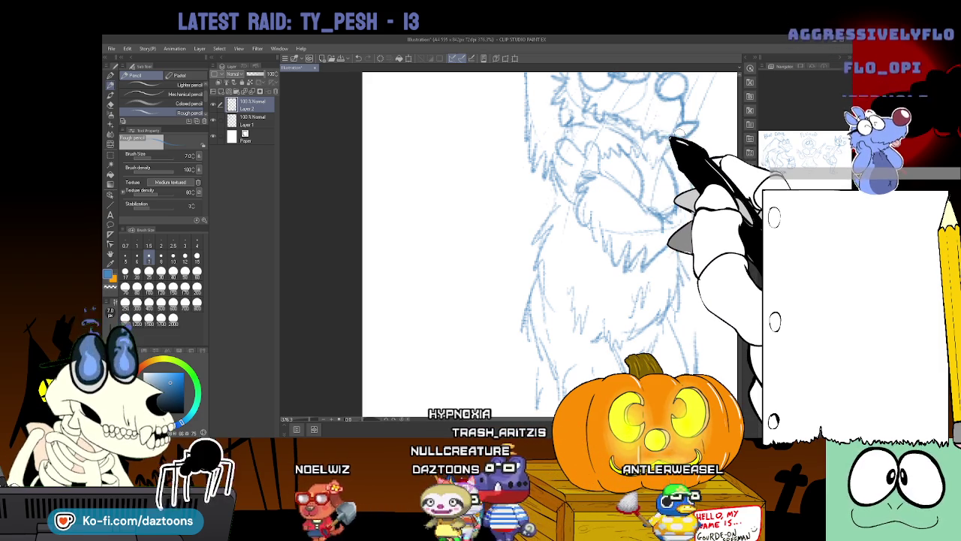
# Sketch wavy fur and a camera-like object with flash lines to the creature's left.
pyautogui.moveTo(376, 366)
pyautogui.mouseDown()
pyautogui.moveTo(426, 308)
pyautogui.moveTo(512, 284)
pyautogui.mouseUp()
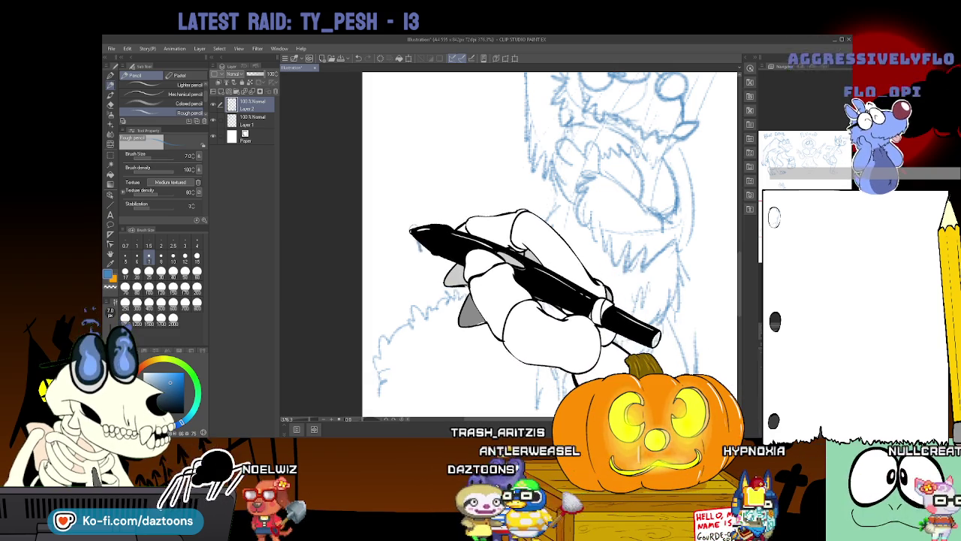
pyautogui.moveTo(451, 208); pyautogui.dragTo(468, 215)
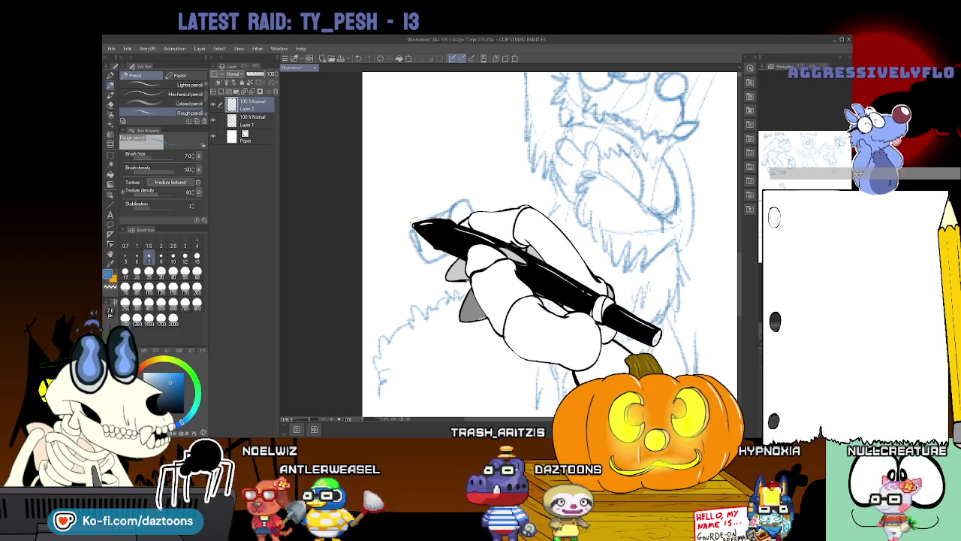
pyautogui.moveTo(408, 199); pyautogui.dragTo(429, 178)
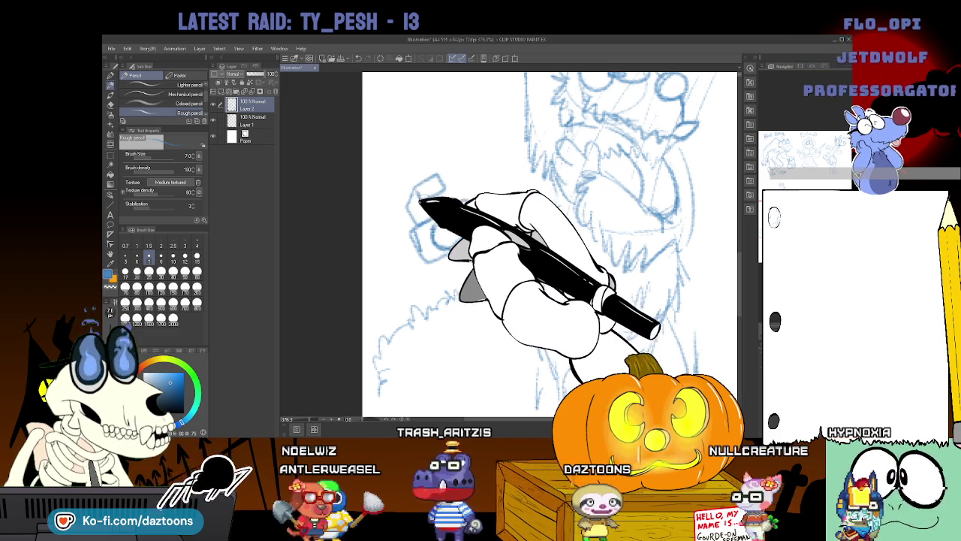
pyautogui.moveTo(423, 213)
pyautogui.mouseDown()
pyautogui.moveTo(443, 197)
pyautogui.moveTo(425, 266)
pyautogui.moveTo(445, 216)
pyautogui.moveTo(436, 142)
pyautogui.mouseUp()
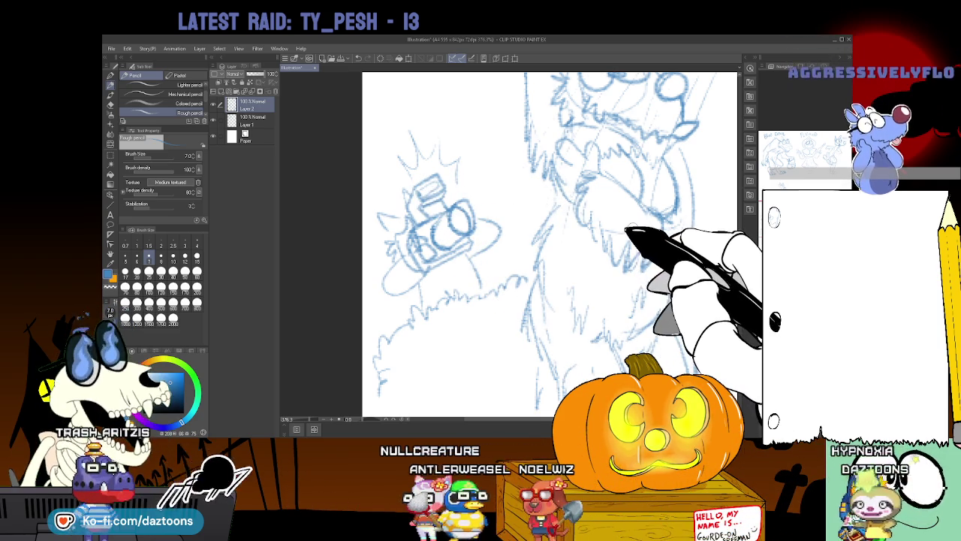
pyautogui.click(635, 252)
# Zoom out to the whole page and lasso-select the furry monster sketch on Layer 2.
pyautogui.moveTo(654, 255)
pyautogui.mouseDown()
pyautogui.moveTo(611, 225)
pyautogui.moveTo(516, 222)
pyautogui.mouseUp()
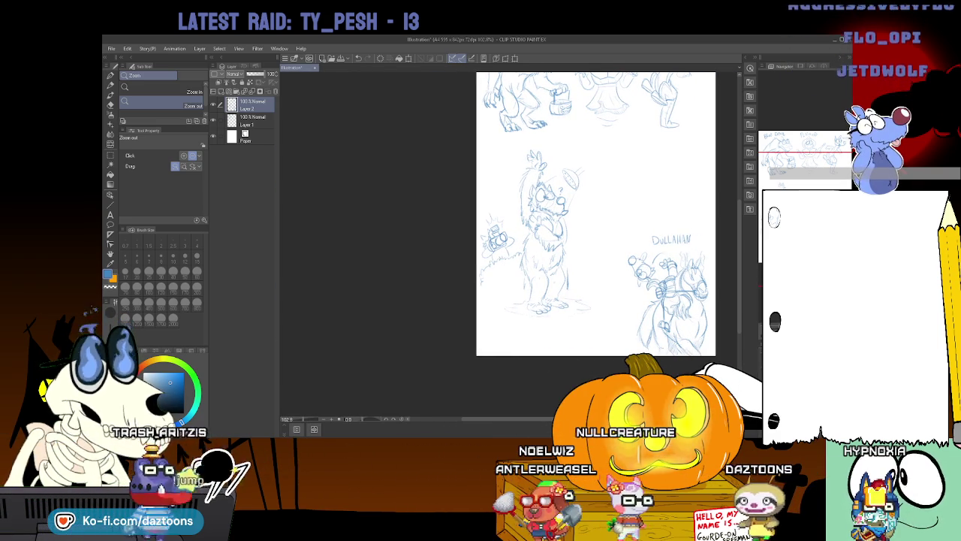
pyautogui.click(110, 84)
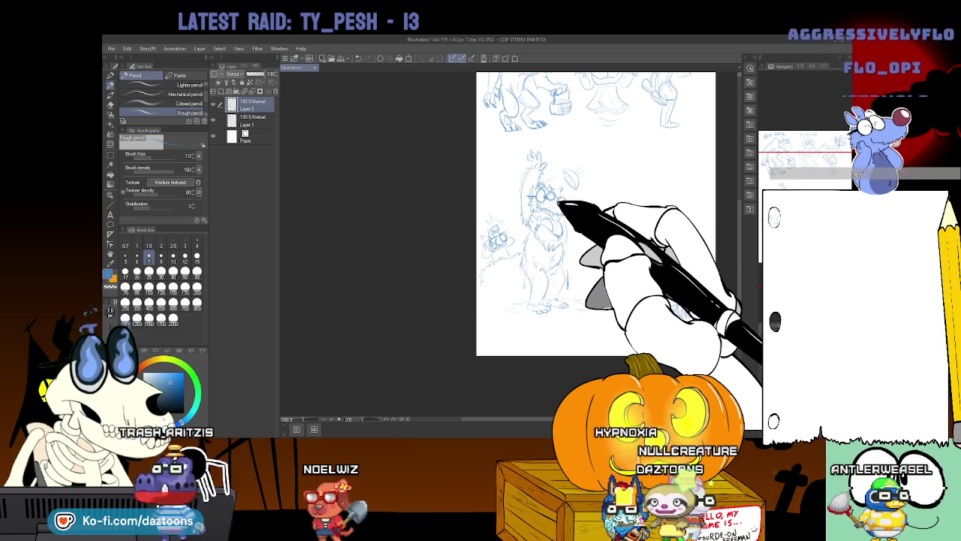
pyautogui.click(110, 112)
pyautogui.moveTo(622, 360)
pyautogui.mouseDown()
pyautogui.moveTo(478, 166)
pyautogui.moveTo(594, 321)
pyautogui.moveTo(576, 272)
pyautogui.mouseUp()
pyautogui.hotkey('ctrl', 't')
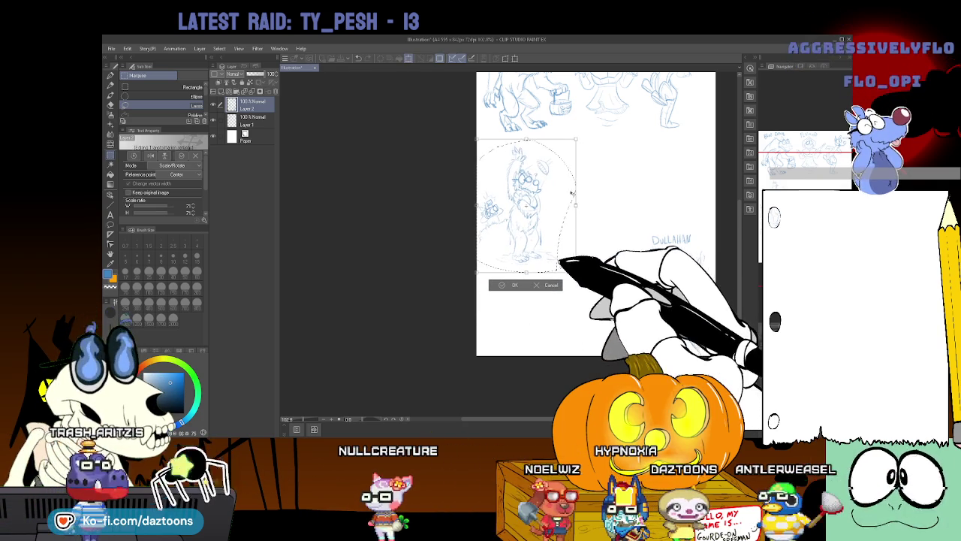
# Shrink the furry monster to about 75%, nudge it upward, apply, and deselect.
pyautogui.moveTo(572, 195); pyautogui.dragTo(573, 189)
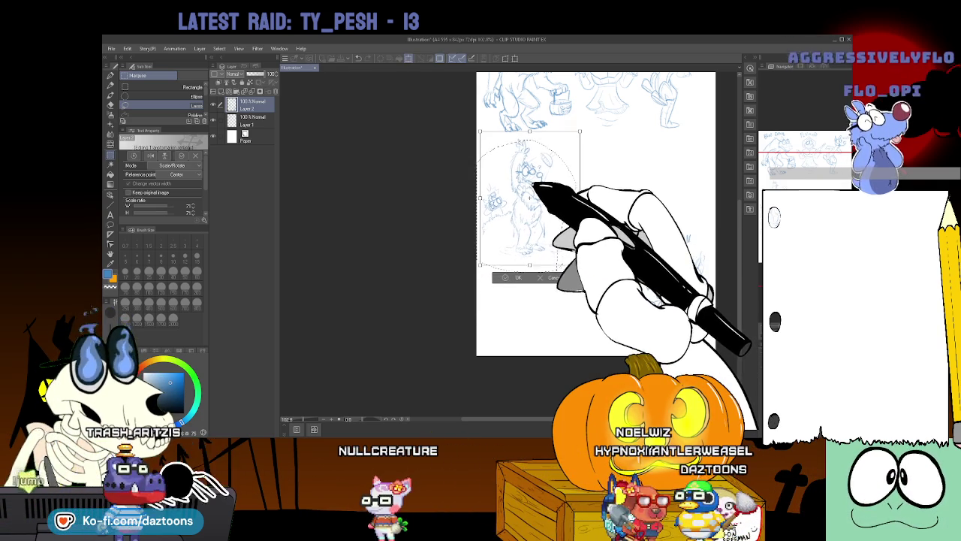
pyautogui.click(518, 277)
pyautogui.scroll(2, 511, 301)
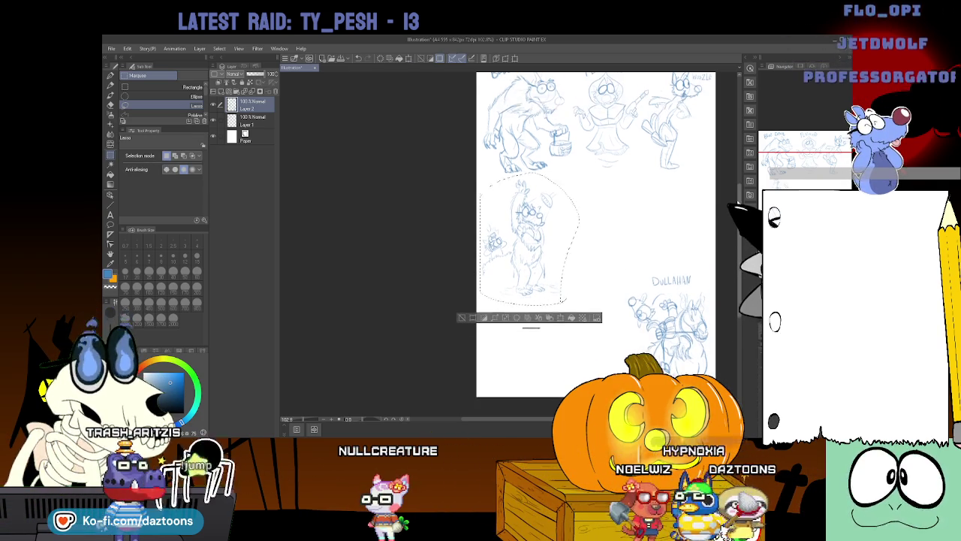
pyautogui.click(462, 331)
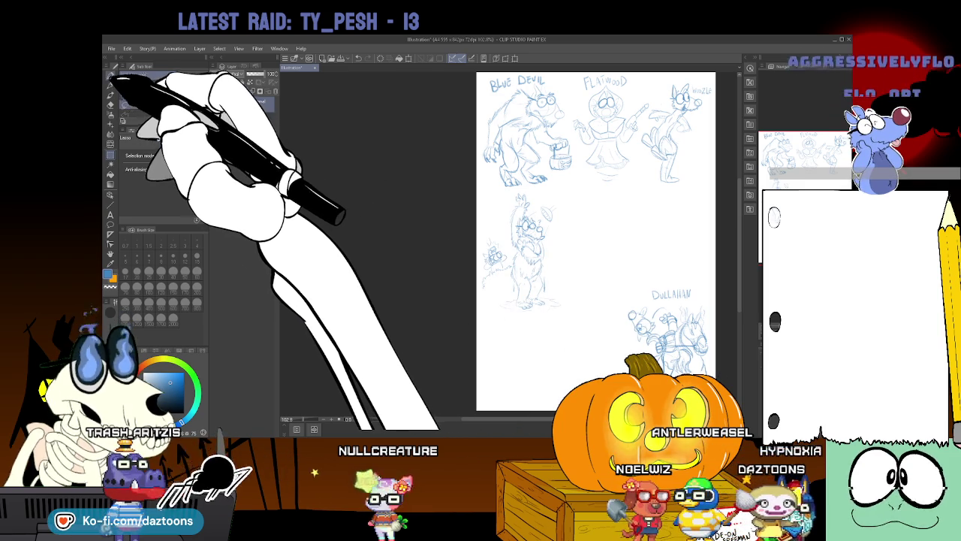
pyautogui.click(111, 84)
pyautogui.click(110, 94)
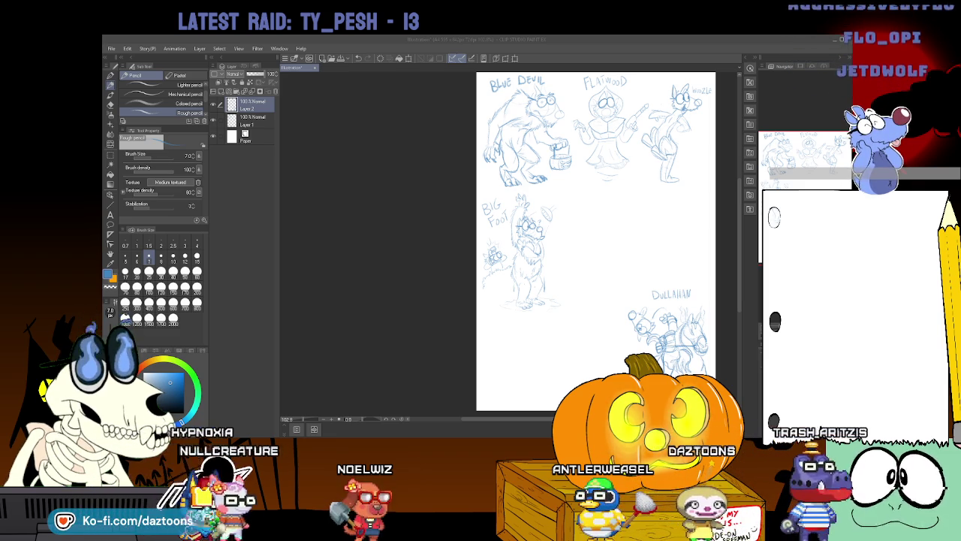
# Zoom in on the empty area beside the Big Foot sketch.
pyautogui.scroll(1, 596, 241)
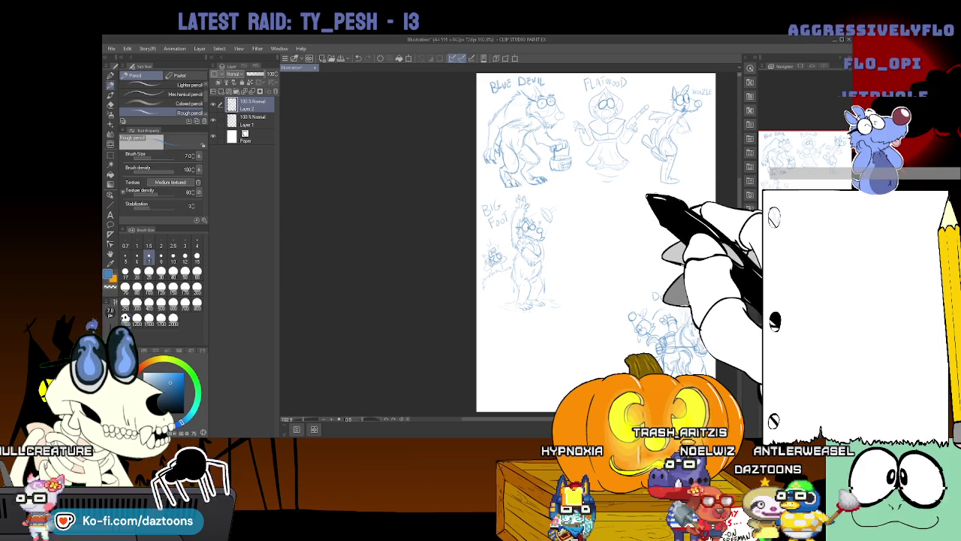
pyautogui.moveTo(525, 225)
pyautogui.mouseDown()
pyautogui.moveTo(571, 226)
pyautogui.moveTo(555, 225)
pyautogui.mouseUp()
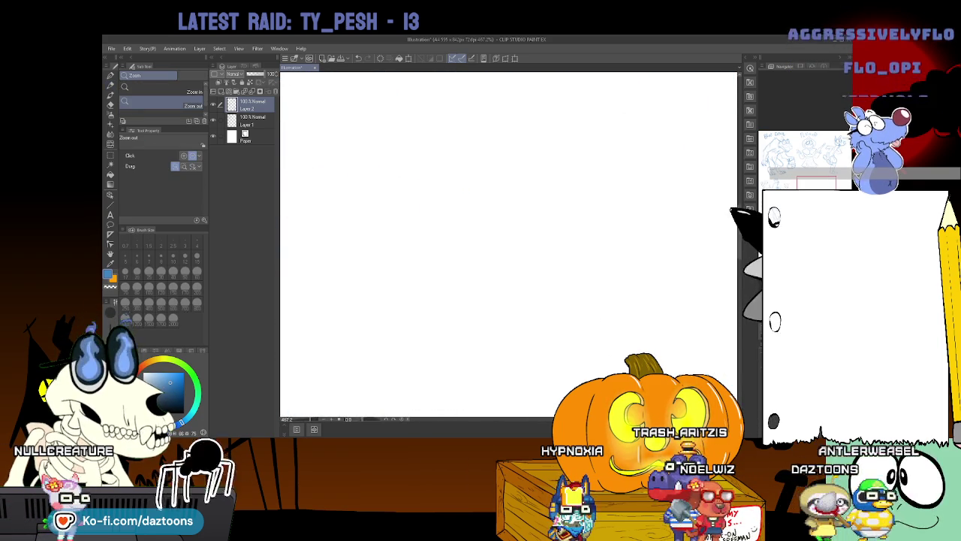
# Sketch a light head circle, redrawing it once, plus the neck and back lines below.
pyautogui.press('p')
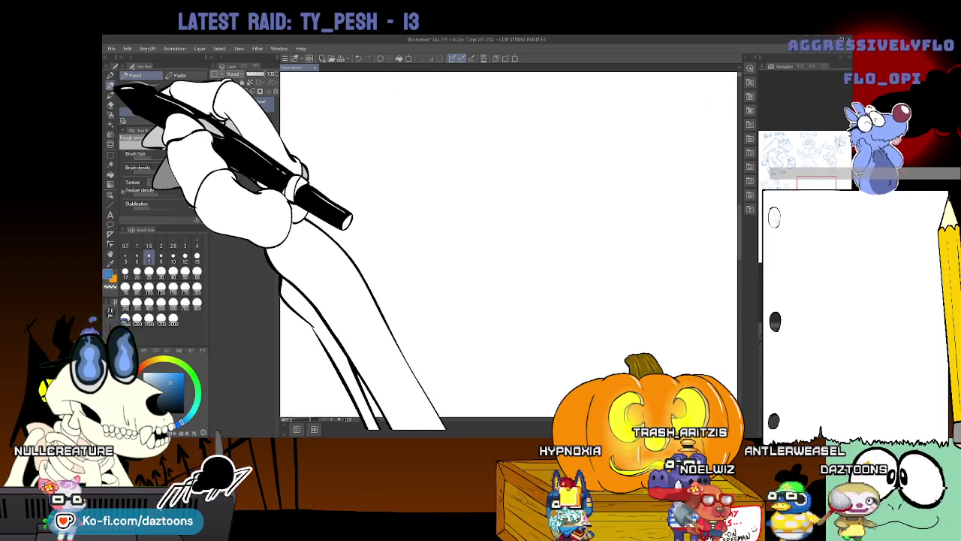
pyautogui.moveTo(526, 107)
pyautogui.mouseDown()
pyautogui.moveTo(589, 134)
pyautogui.moveTo(521, 107)
pyautogui.moveTo(510, 204)
pyautogui.moveTo(608, 143)
pyautogui.mouseUp()
pyautogui.press('Delete')
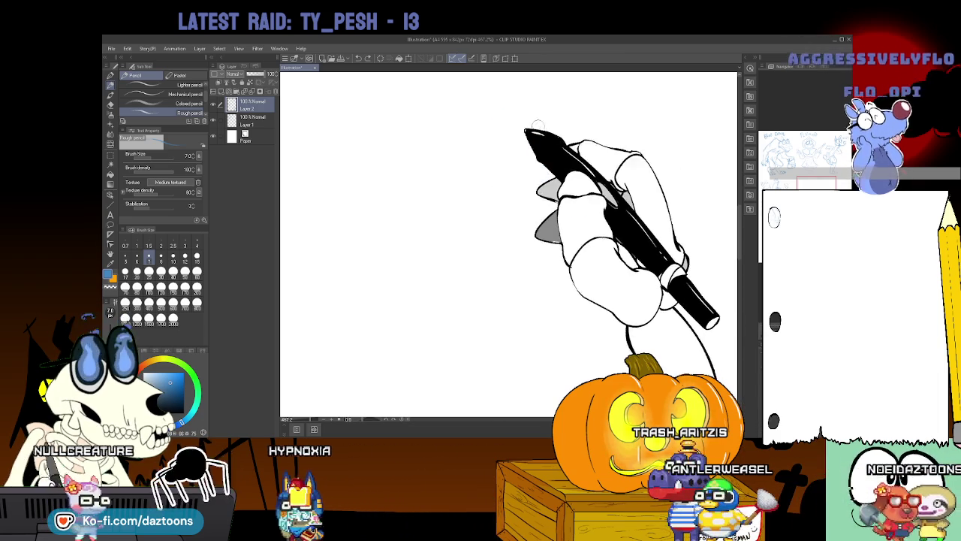
pyautogui.moveTo(498, 112)
pyautogui.mouseDown()
pyautogui.moveTo(575, 189)
pyautogui.moveTo(477, 137)
pyautogui.mouseUp()
pyautogui.moveTo(471, 180); pyautogui.dragTo(485, 229)
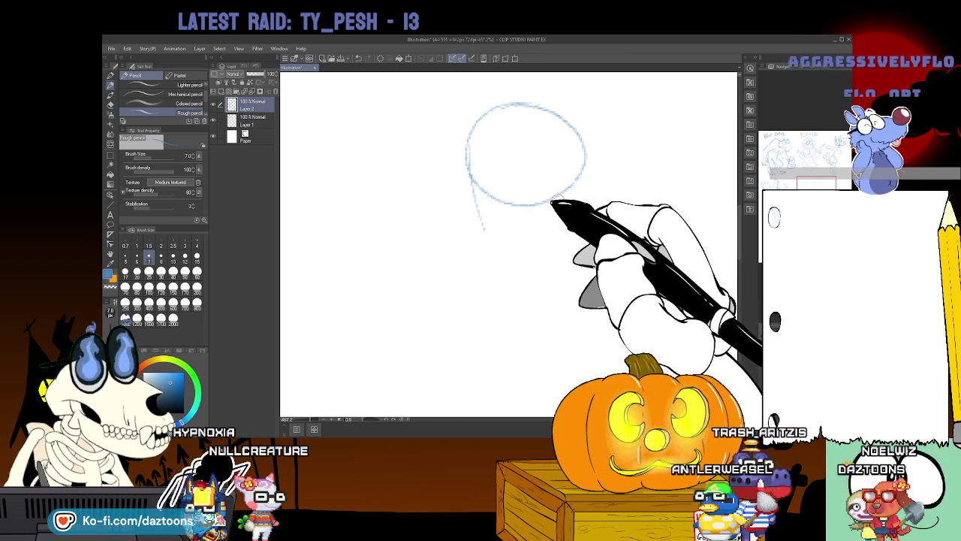
pyautogui.moveTo(559, 201); pyautogui.dragTo(629, 292)
pyautogui.moveTo(485, 229)
pyautogui.mouseDown()
pyautogui.moveTo(524, 330)
pyautogui.moveTo(507, 398)
pyautogui.mouseUp()
pyautogui.moveTo(629, 293); pyautogui.dragTo(640, 334)
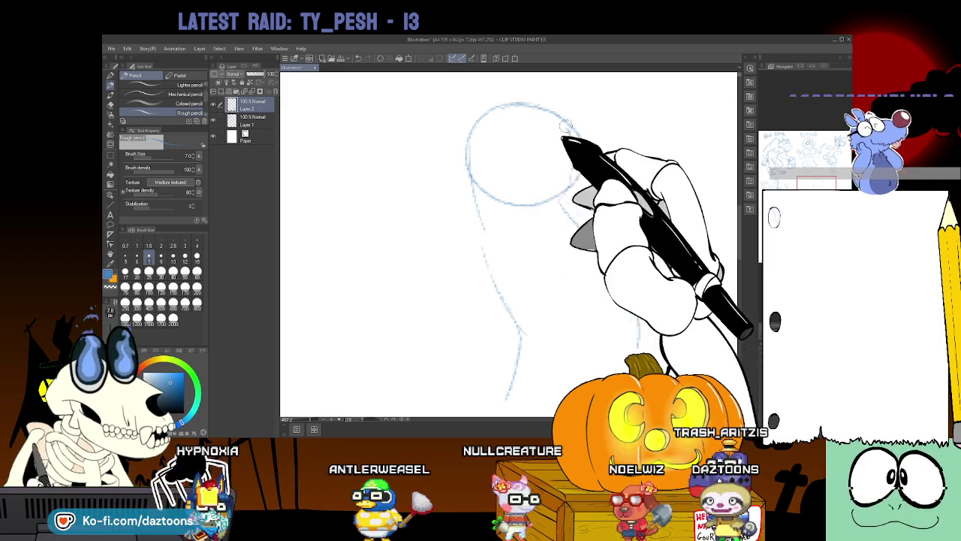
# Darken the head outline and add the snout, head guide lines and jaw.
pyautogui.moveTo(460, 144); pyautogui.dragTo(513, 110)
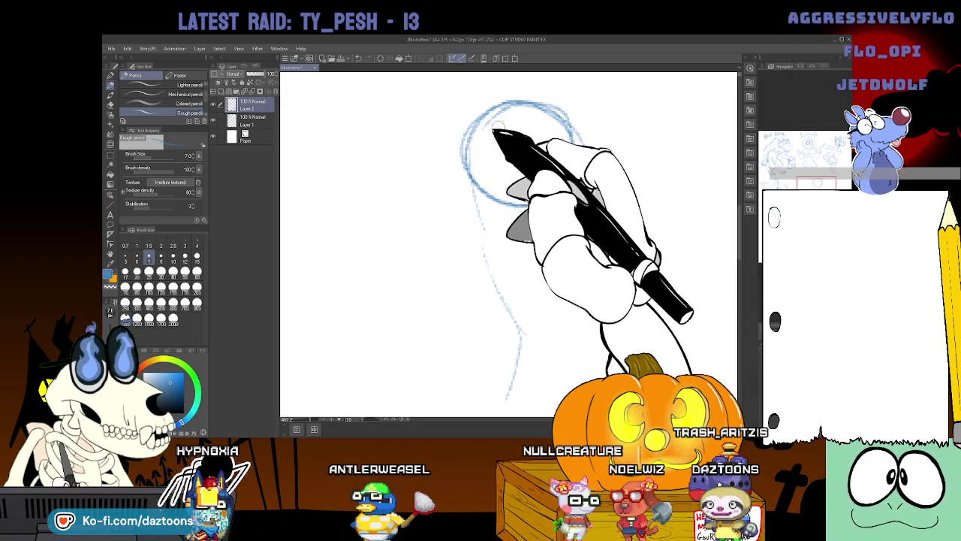
pyautogui.moveTo(503, 111); pyautogui.dragTo(437, 133)
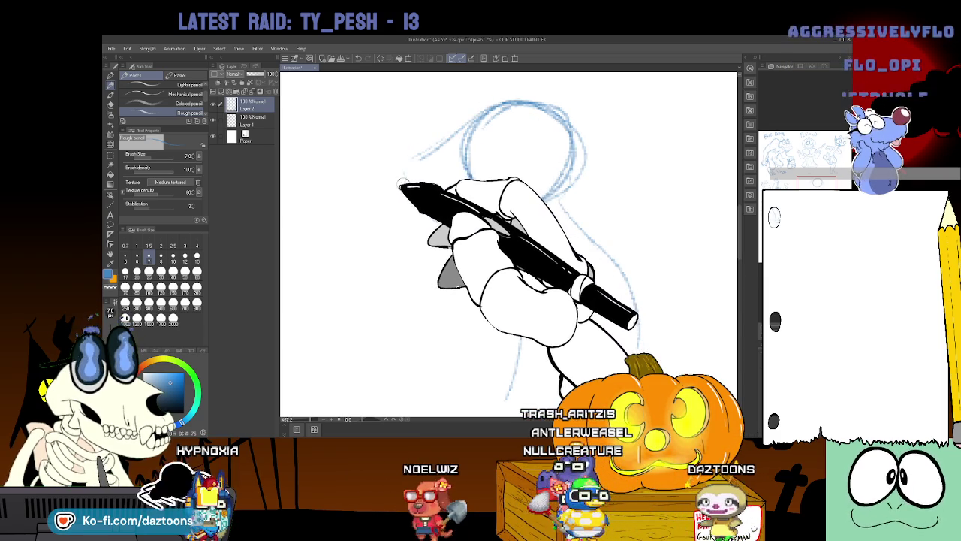
pyautogui.moveTo(403, 184); pyautogui.dragTo(423, 153)
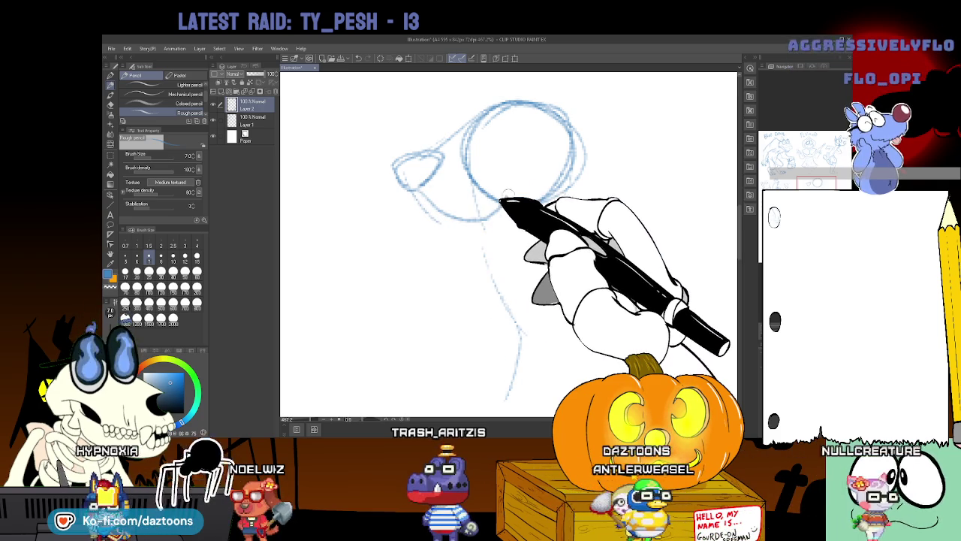
pyautogui.moveTo(501, 199); pyautogui.dragTo(535, 137)
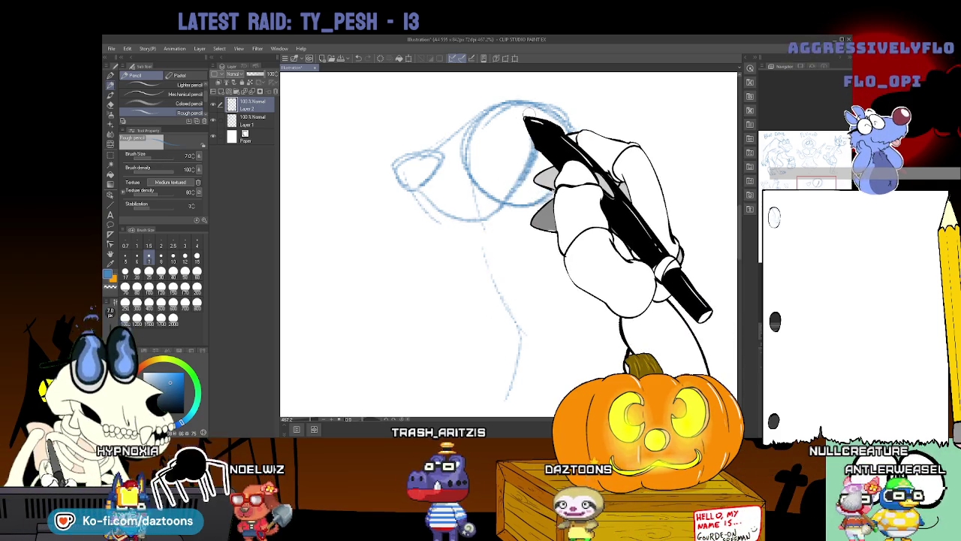
pyautogui.moveTo(484, 139); pyautogui.dragTo(524, 115)
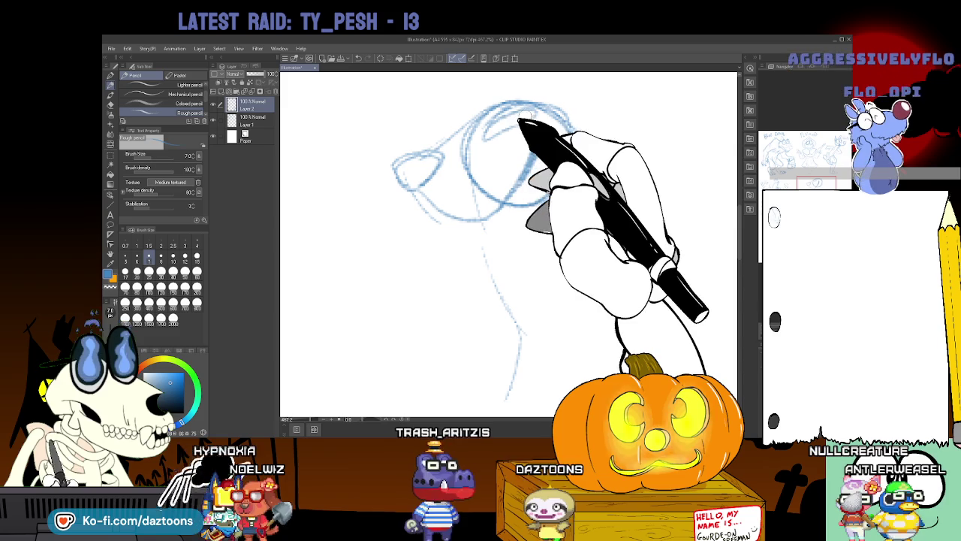
pyautogui.moveTo(534, 134); pyautogui.dragTo(523, 180)
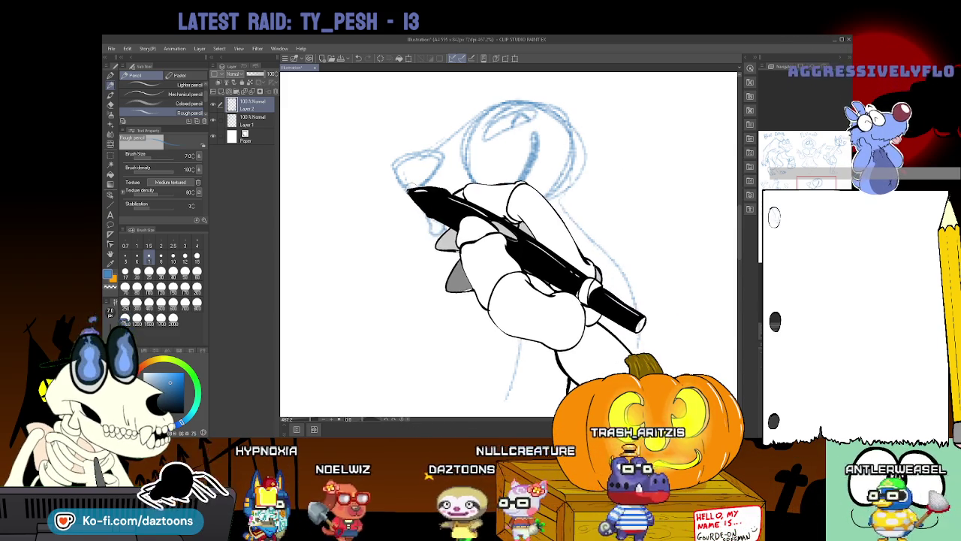
pyautogui.moveTo(410, 191); pyautogui.dragTo(489, 219)
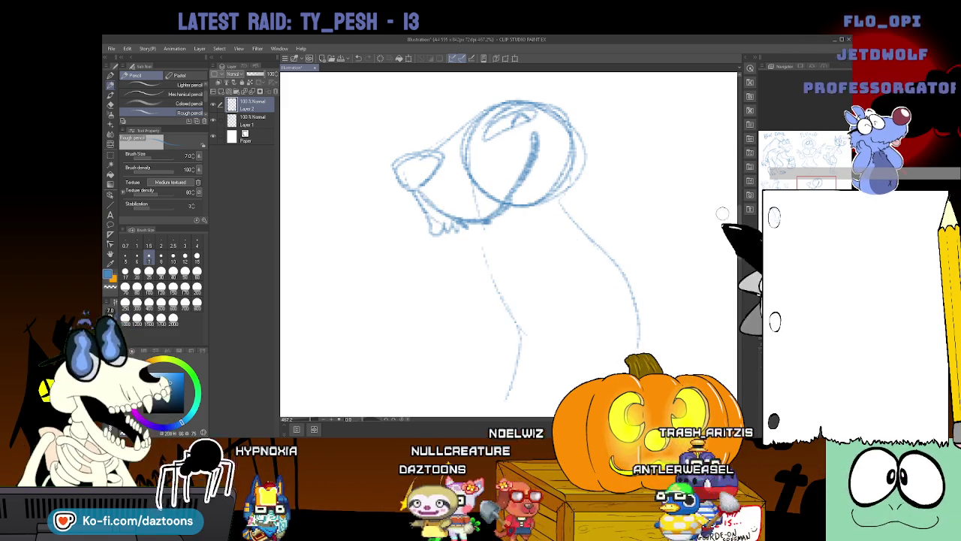
# Add fur on top of the head, refine the jaw, and outline the body and back curve.
pyautogui.moveTo(488, 83); pyautogui.dragTo(552, 112)
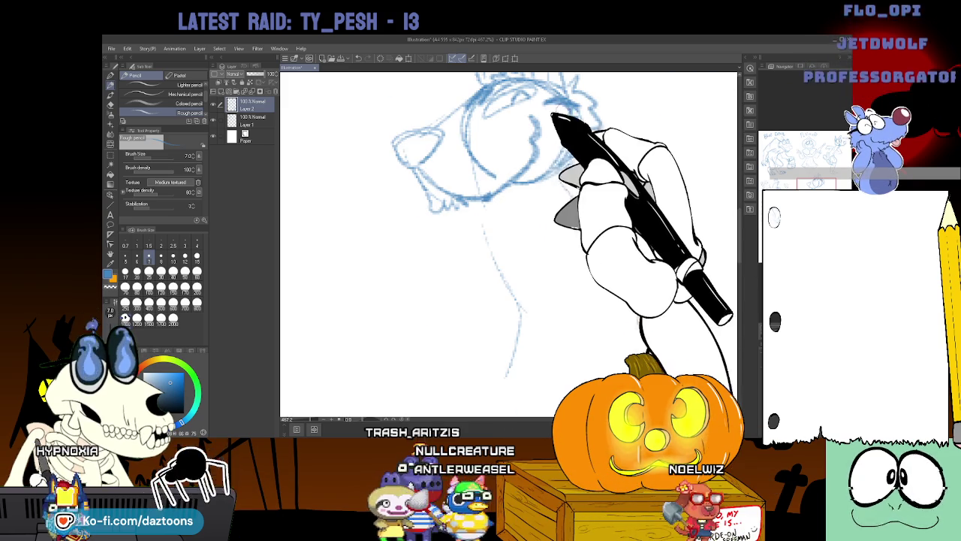
pyautogui.moveTo(562, 170); pyautogui.dragTo(639, 315)
pyautogui.scroll(-1, 478, 165)
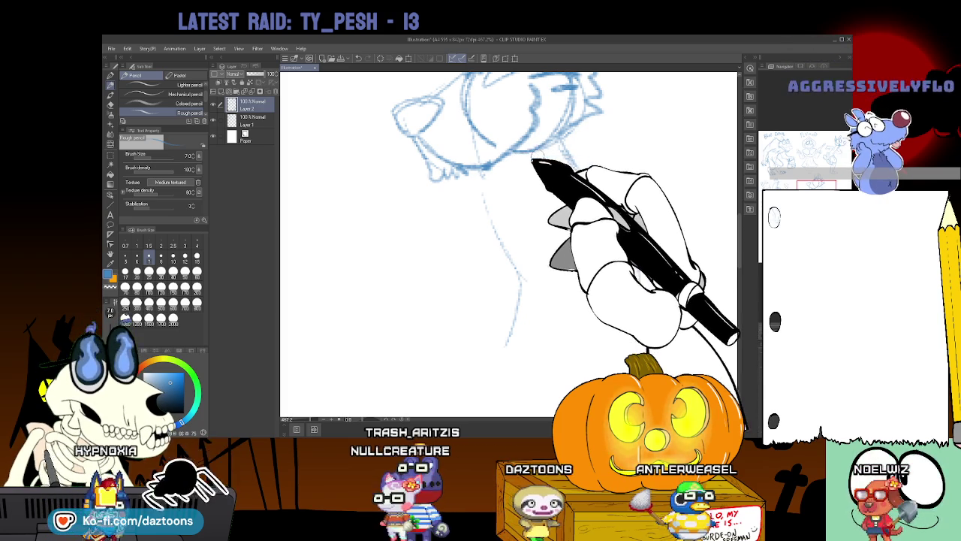
pyautogui.moveTo(493, 197); pyautogui.dragTo(528, 171)
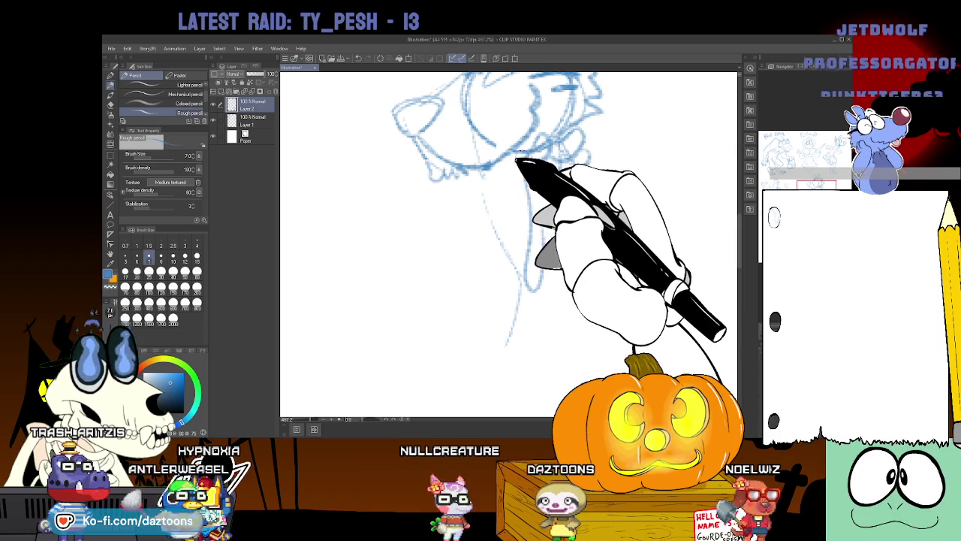
pyautogui.moveTo(514, 159)
pyautogui.mouseDown()
pyautogui.moveTo(461, 226)
pyautogui.moveTo(450, 295)
pyautogui.mouseUp()
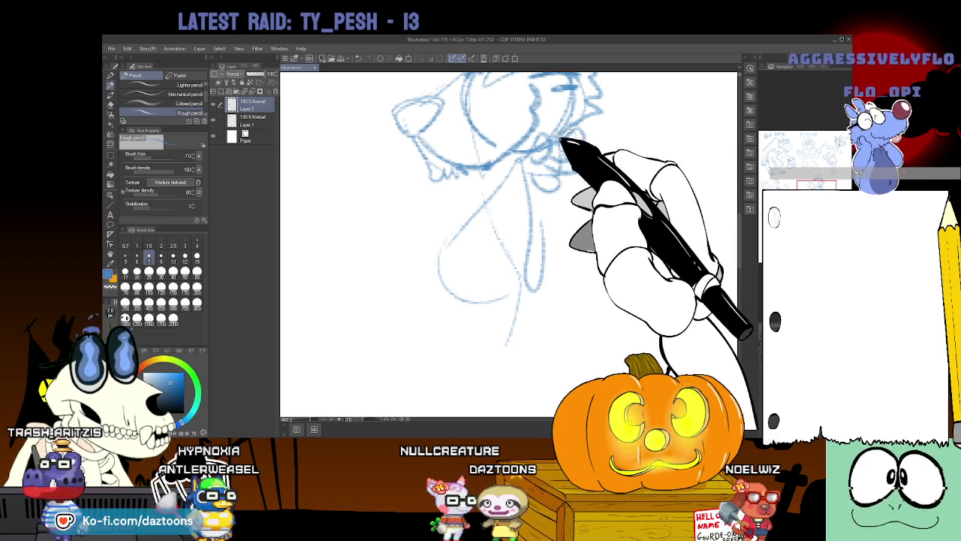
pyautogui.moveTo(581, 168); pyautogui.dragTo(640, 292)
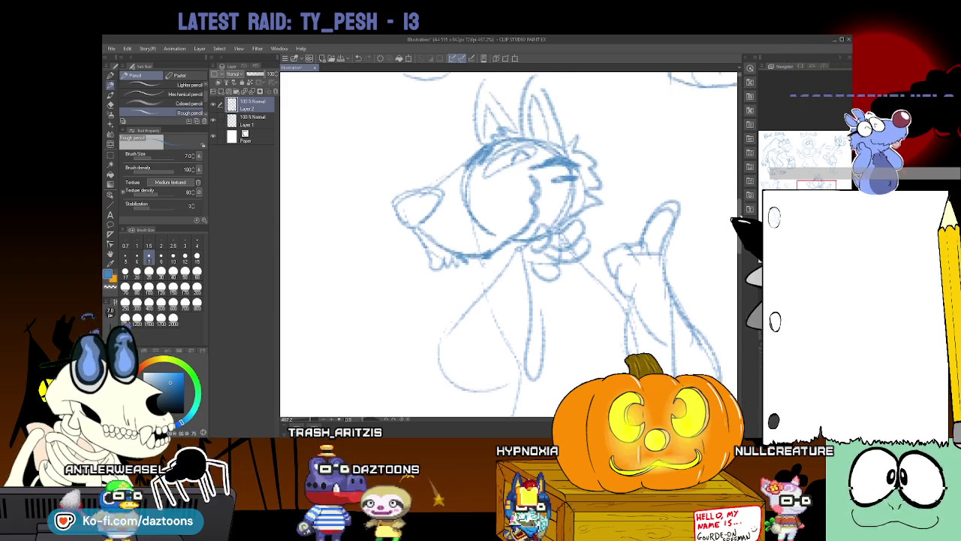
# Sketch the fox's bowtie, torso, raised arm and lower-body robe strokes.
pyautogui.moveTo(492, 171)
pyautogui.mouseDown()
pyautogui.moveTo(444, 240)
pyautogui.moveTo(517, 189)
pyautogui.moveTo(451, 278)
pyautogui.moveTo(517, 262)
pyautogui.mouseUp()
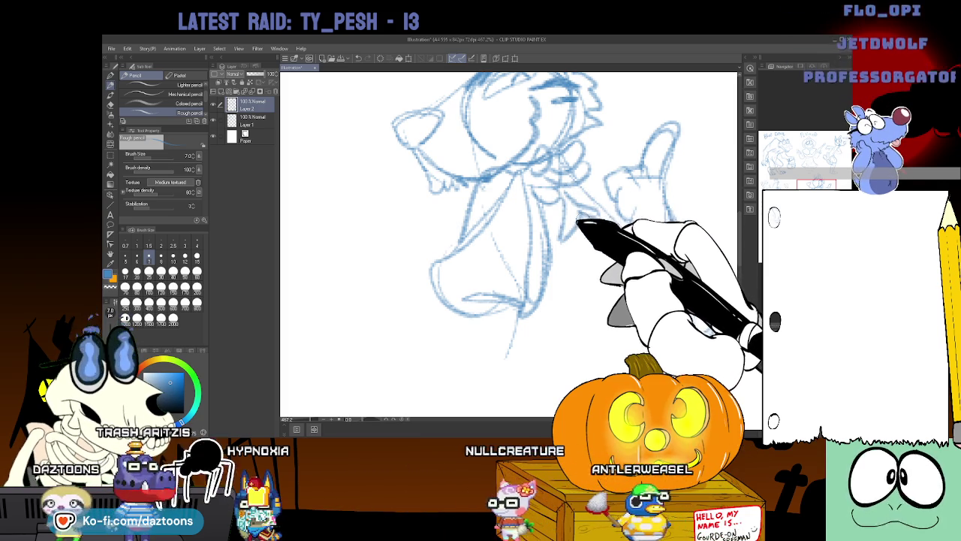
pyautogui.moveTo(595, 334); pyautogui.dragTo(577, 384)
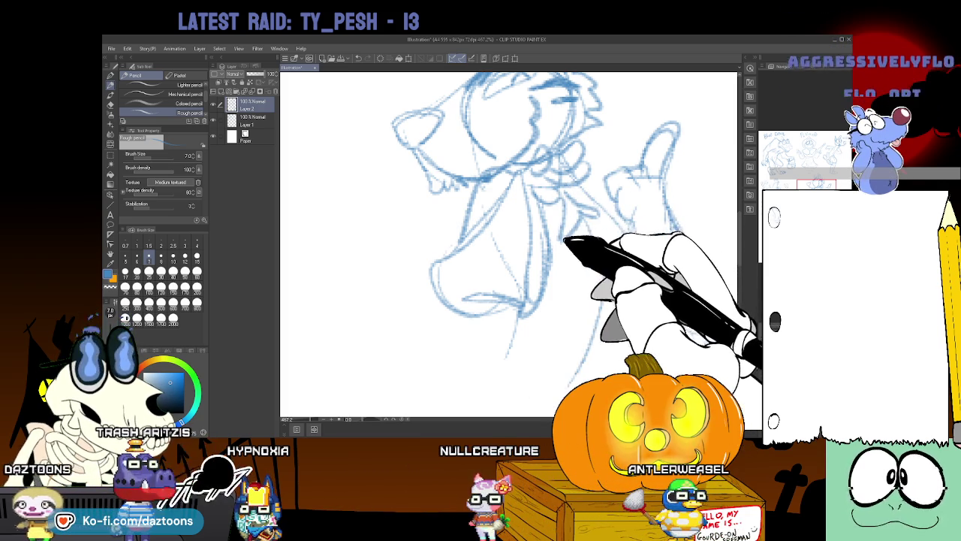
pyautogui.moveTo(564, 239); pyautogui.dragTo(597, 346)
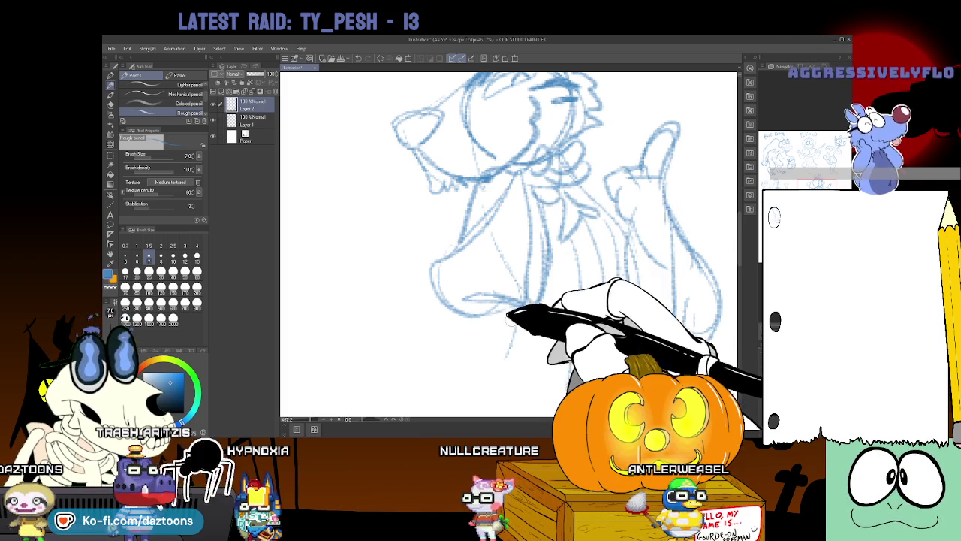
pyautogui.scroll(2, 510, 315)
# Draw a flame atop the candle and a sweeping tail curve beside the robe.
pyautogui.scroll(5, 510, 244)
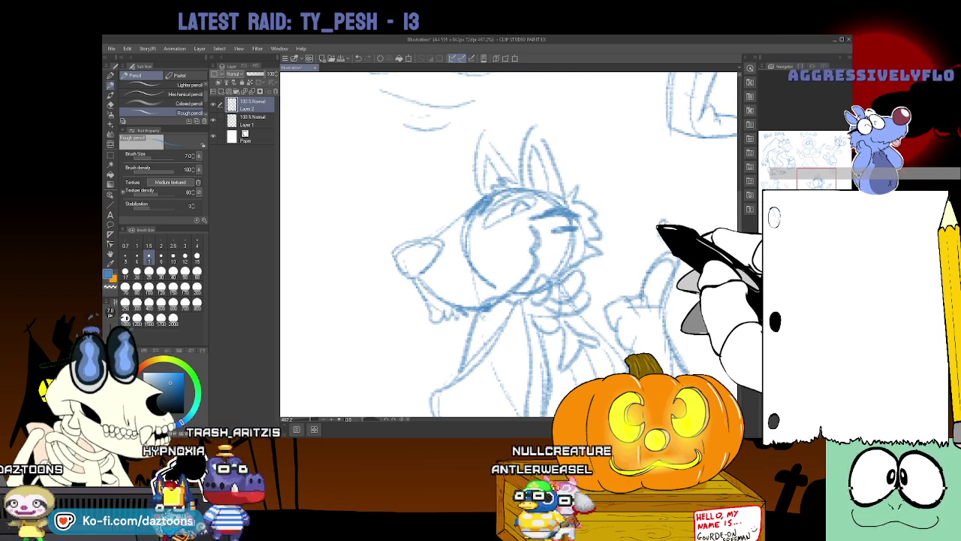
pyautogui.moveTo(676, 186); pyautogui.dragTo(679, 214)
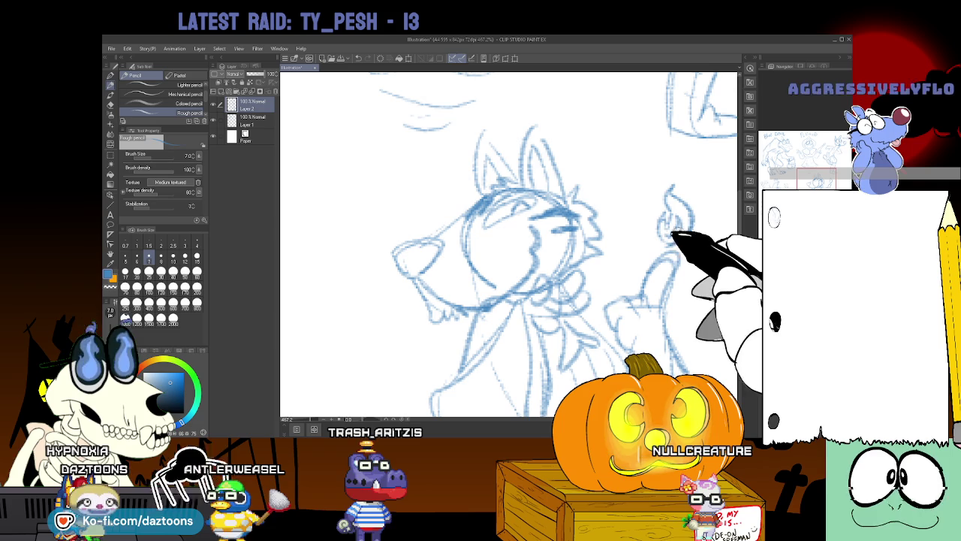
pyautogui.scroll(-2, 509, 244)
pyautogui.scroll(-2, 509, 244)
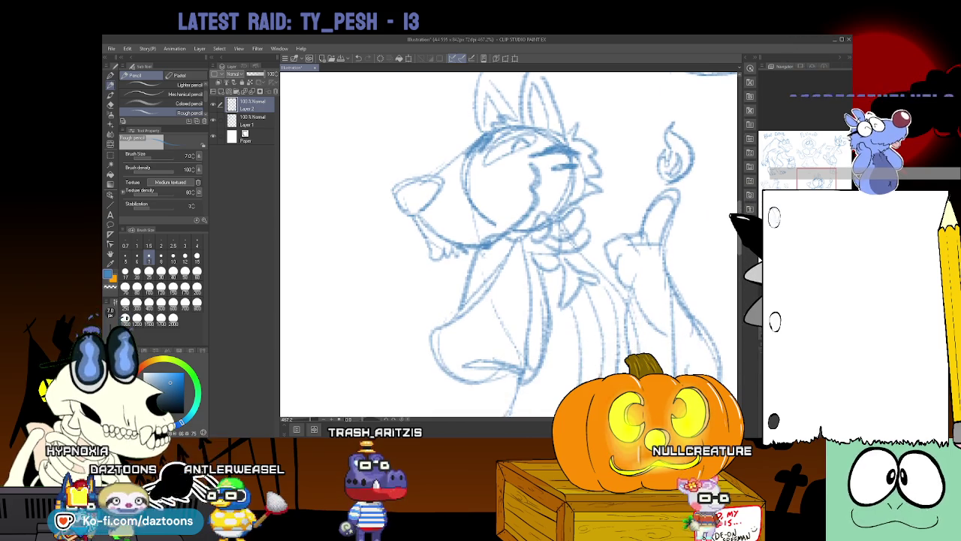
pyautogui.scroll(-3, 509, 244)
pyautogui.scroll(3, 509, 244)
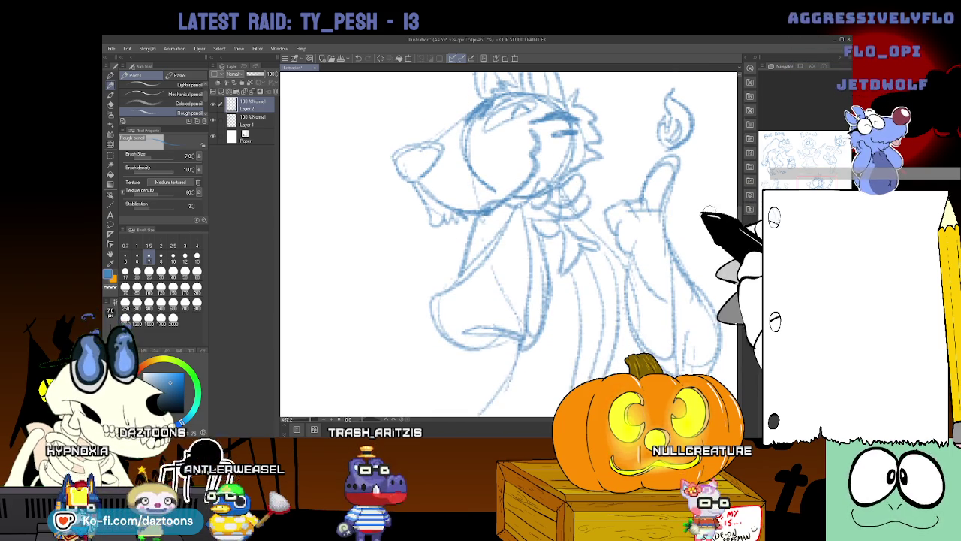
pyautogui.hscroll(-3, 704, 265)
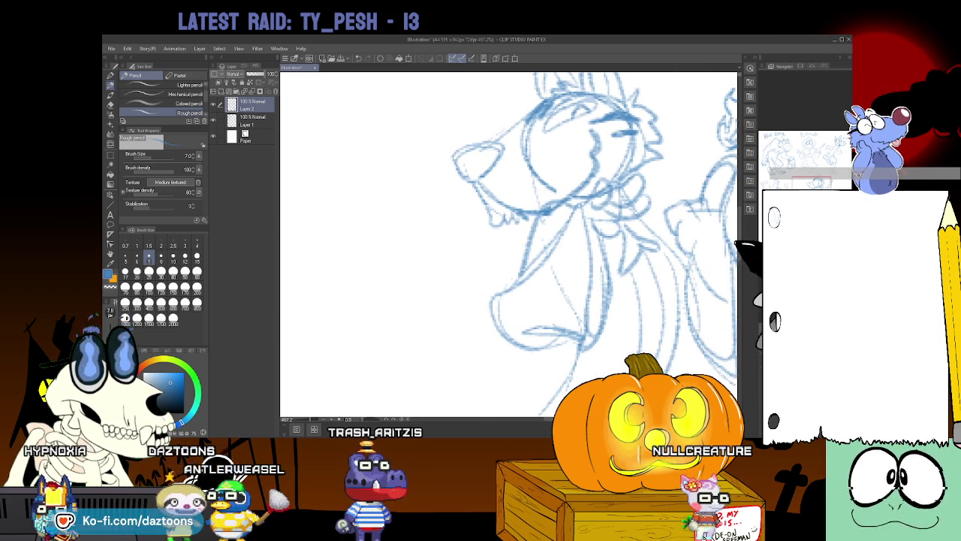
pyautogui.scroll(-7, 703, 264)
pyautogui.moveTo(515, 259)
pyautogui.mouseDown()
pyautogui.moveTo(526, 358)
pyautogui.moveTo(411, 107)
pyautogui.mouseUp()
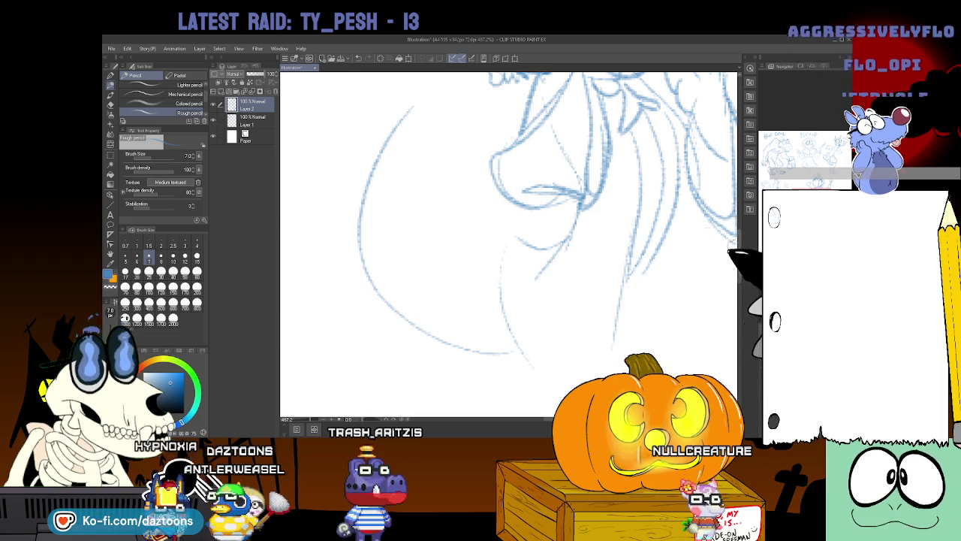
# Extend the tail outline downward and draw its upper edge.
pyautogui.scroll(2, 605, 223)
pyautogui.scroll(2, 525, 225)
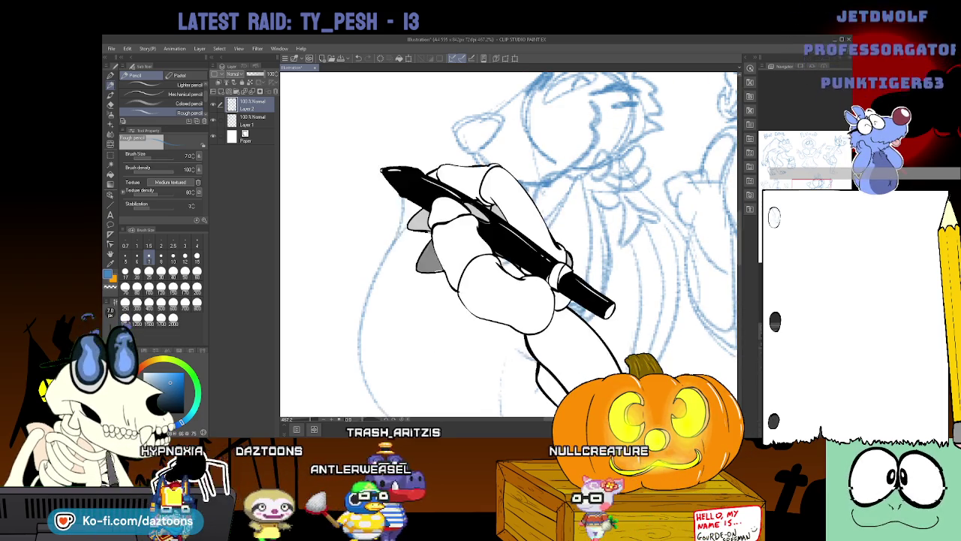
pyautogui.moveTo(462, 218); pyautogui.dragTo(456, 387)
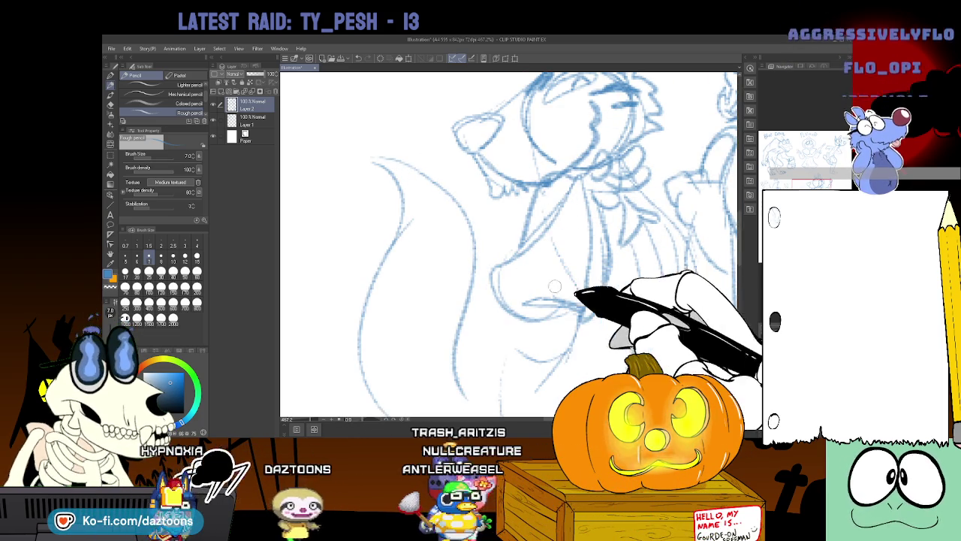
pyautogui.moveTo(406, 82); pyautogui.dragTo(448, 177)
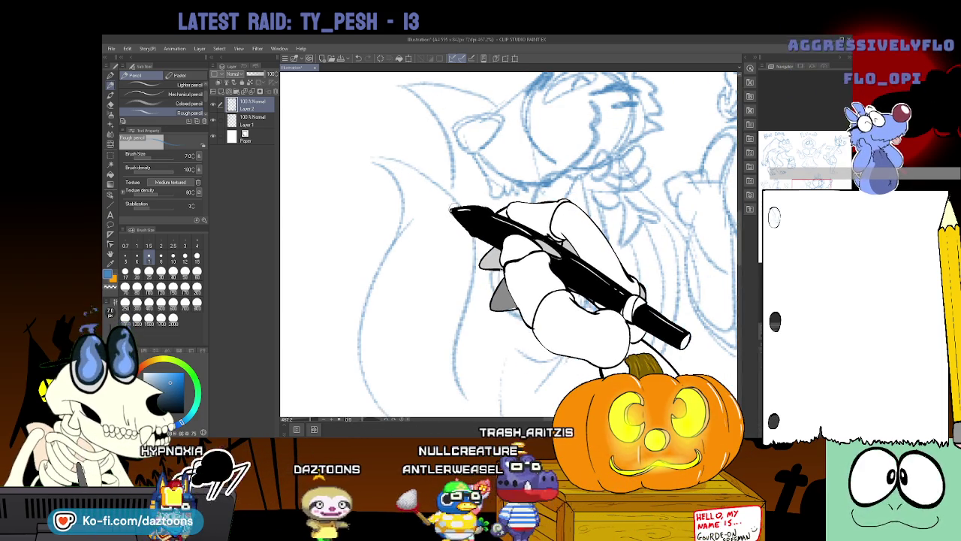
# Add a second tail curving past the raised arm and more tail lines below the robe.
pyautogui.hscroll(3, 526, 225)
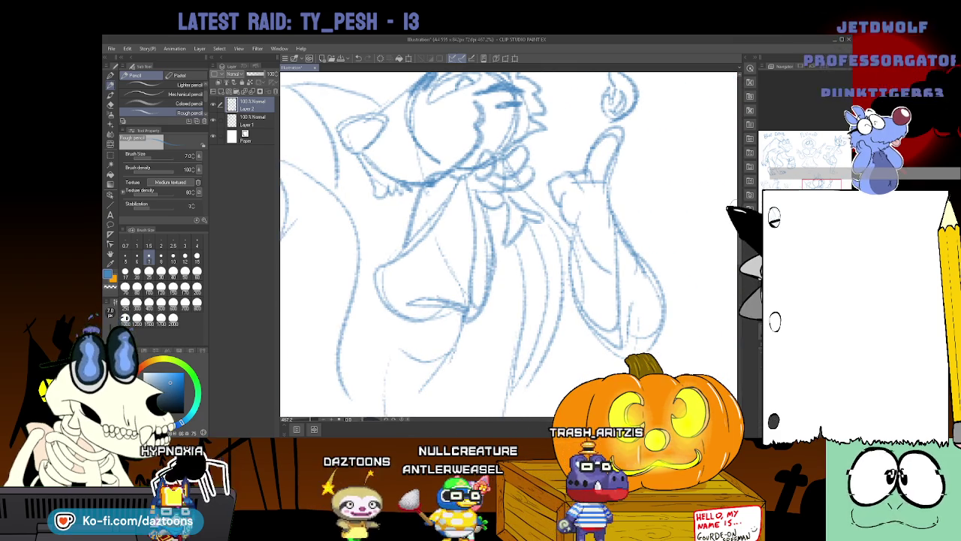
pyautogui.scroll(2, 509, 244)
pyautogui.scroll(1, 508, 244)
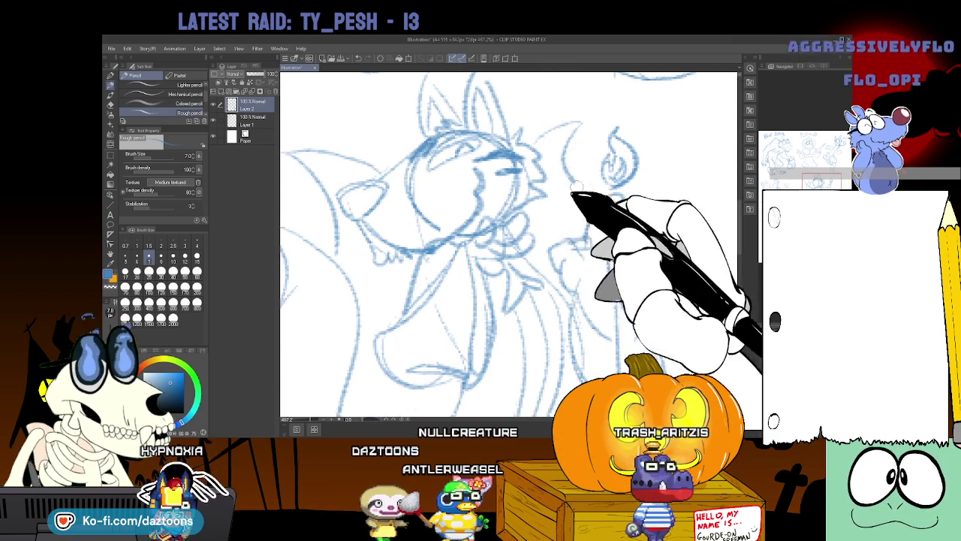
pyautogui.moveTo(620, 254); pyautogui.dragTo(703, 212)
pyautogui.scroll(-3, 508, 244)
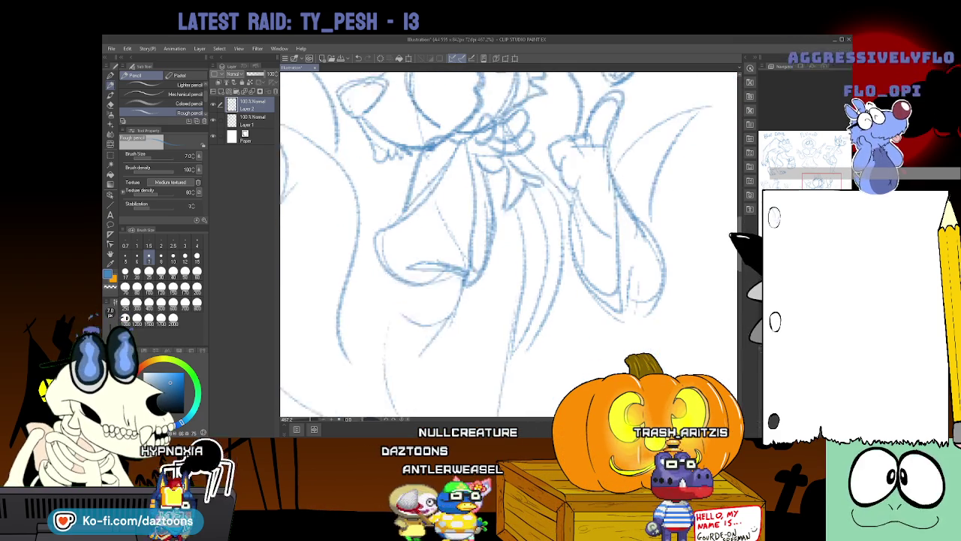
pyautogui.scroll(-2, 508, 244)
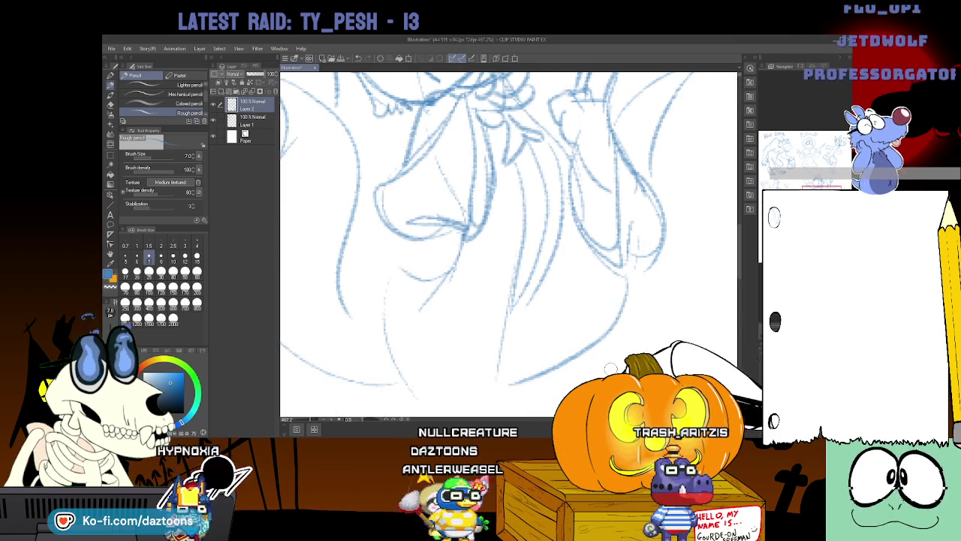
pyautogui.hscroll(-2, 578, 370)
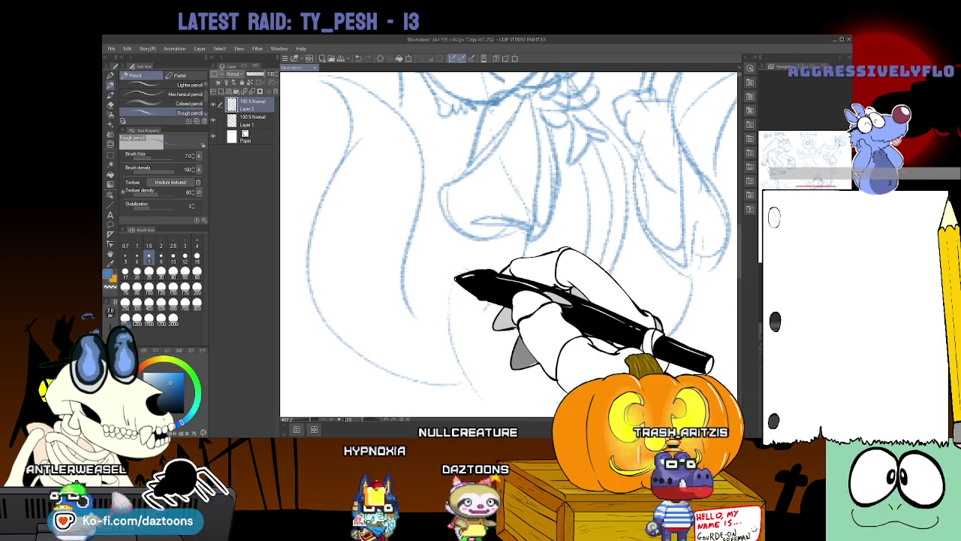
pyautogui.moveTo(450, 263); pyautogui.dragTo(470, 398)
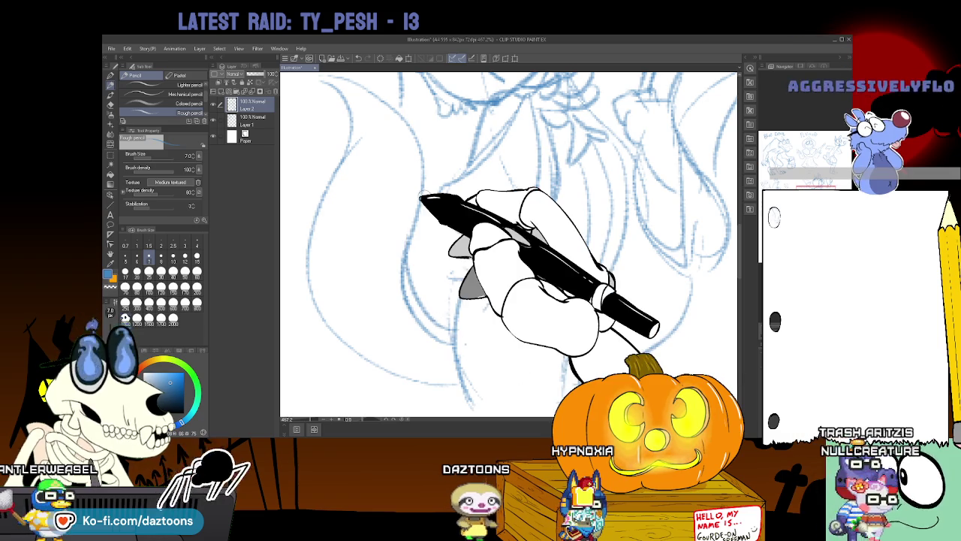
pyautogui.scroll(3, 743, 240)
pyautogui.scroll(2, 732, 233)
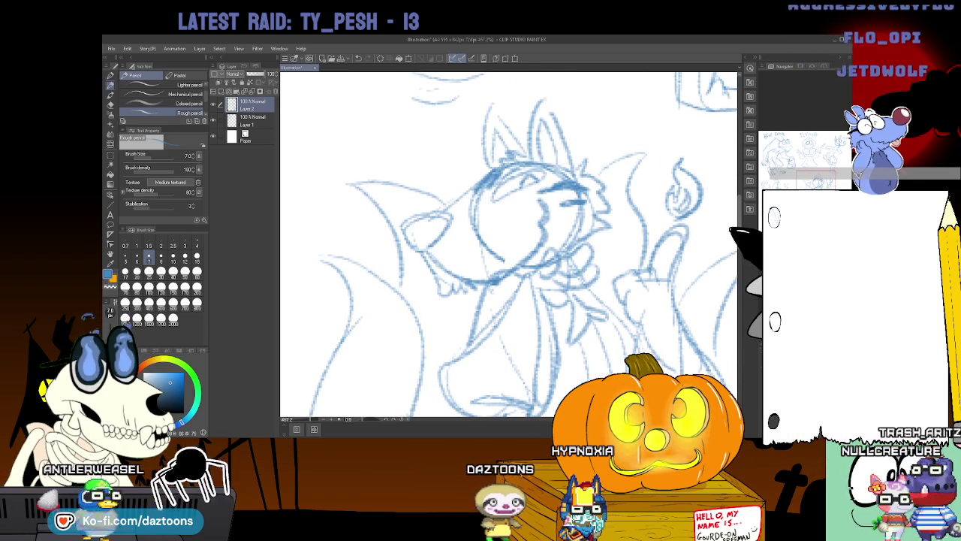
# Sketch the ground edge and small feet beneath the fox's robe hem.
pyautogui.scroll(-1, 740, 241)
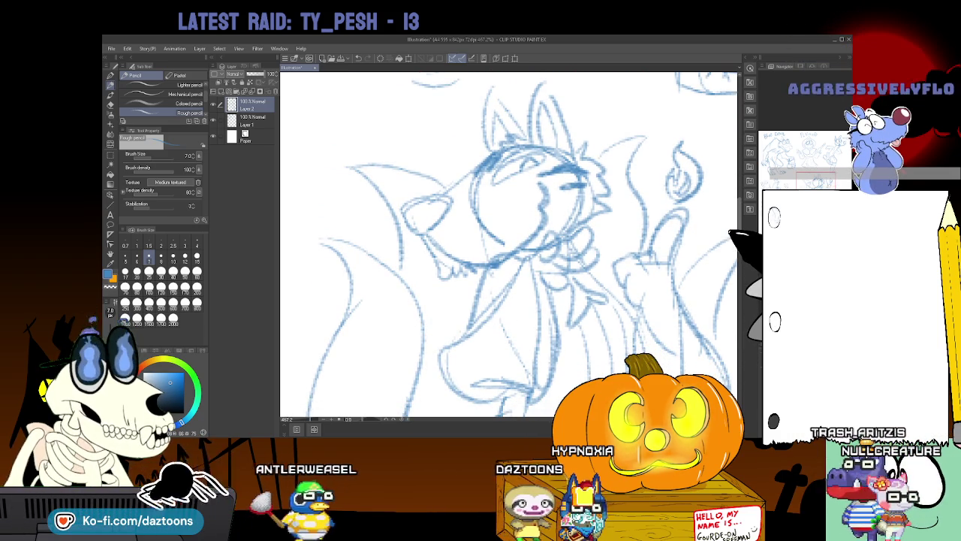
pyautogui.scroll(2, 736, 232)
pyautogui.scroll(2, 732, 225)
pyautogui.scroll(-4, 716, 210)
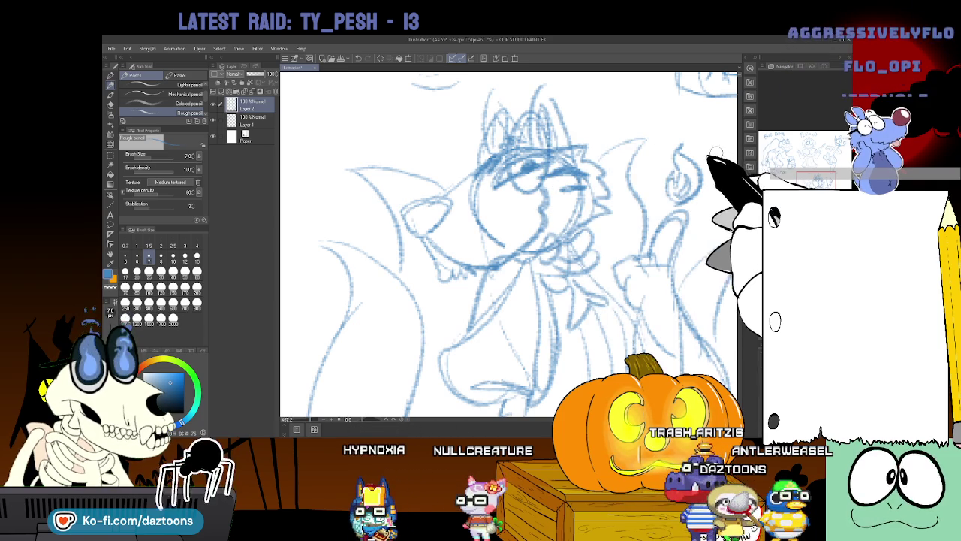
pyautogui.scroll(-2, 508, 244)
pyautogui.scroll(-2, 508, 244)
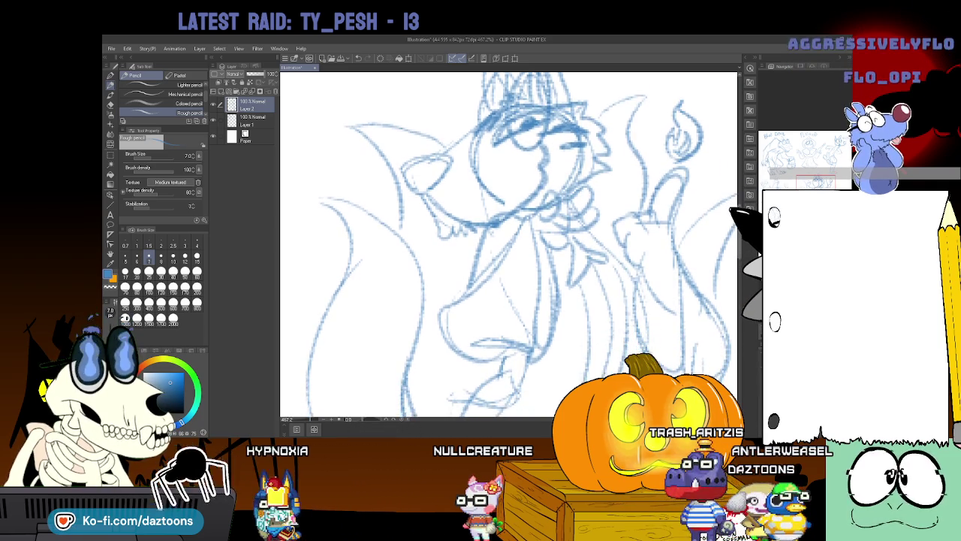
pyautogui.scroll(-2, 508, 244)
pyautogui.scroll(-2, 508, 244)
pyautogui.scroll(-2, 508, 244)
pyautogui.scroll(-2, 508, 244)
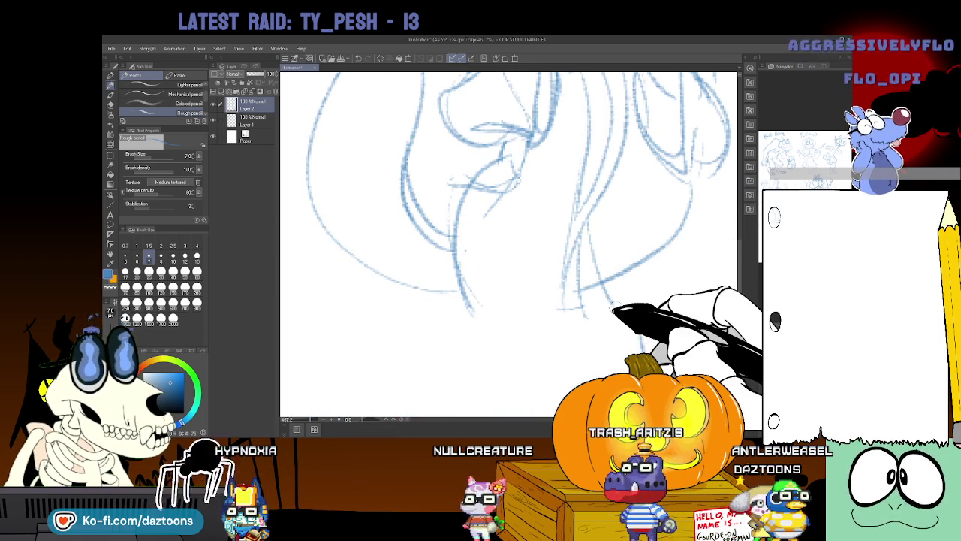
pyautogui.moveTo(592, 322); pyautogui.dragTo(451, 308)
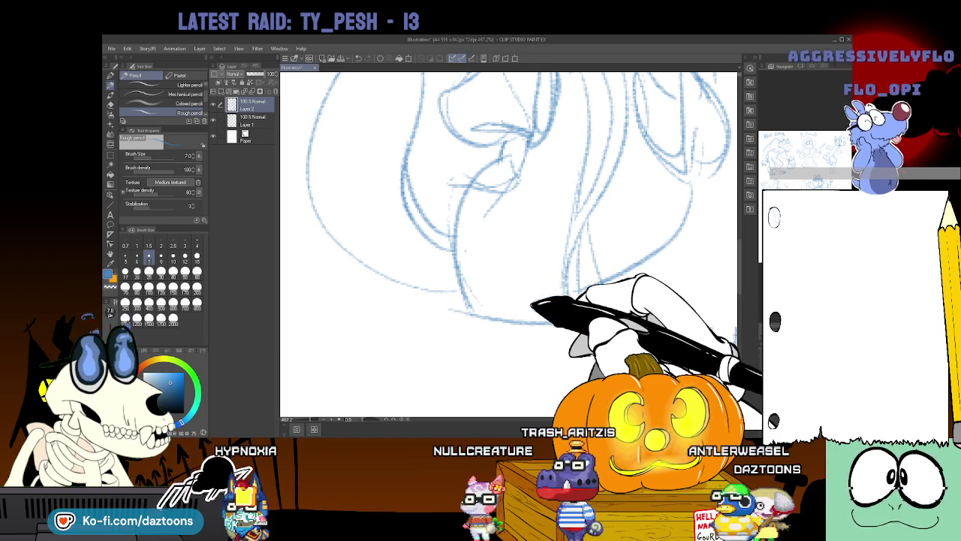
pyautogui.moveTo(526, 323)
pyautogui.mouseDown()
pyautogui.moveTo(466, 308)
pyautogui.moveTo(593, 326)
pyautogui.mouseUp()
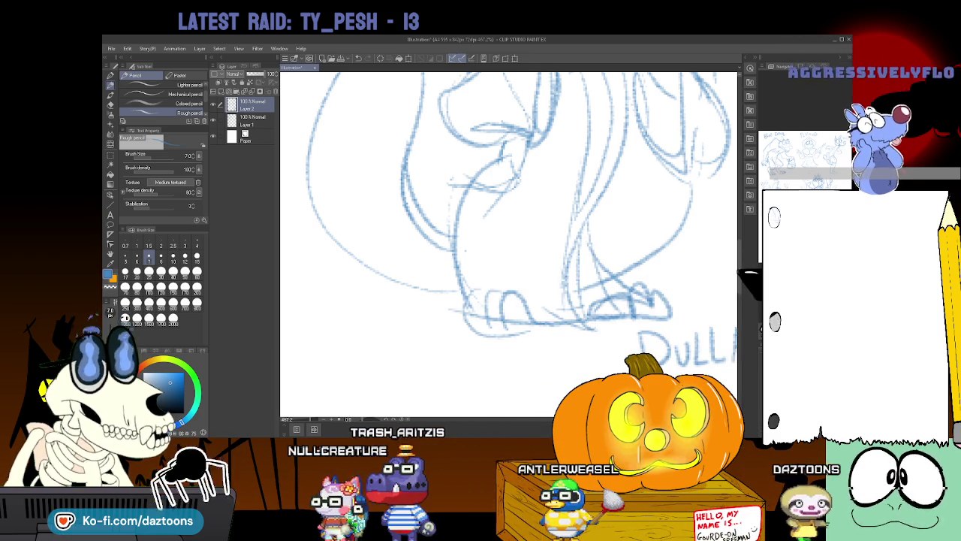
pyautogui.scroll(3, 508, 244)
pyautogui.scroll(3, 508, 244)
pyautogui.scroll(3, 508, 244)
pyautogui.scroll(2, 508, 244)
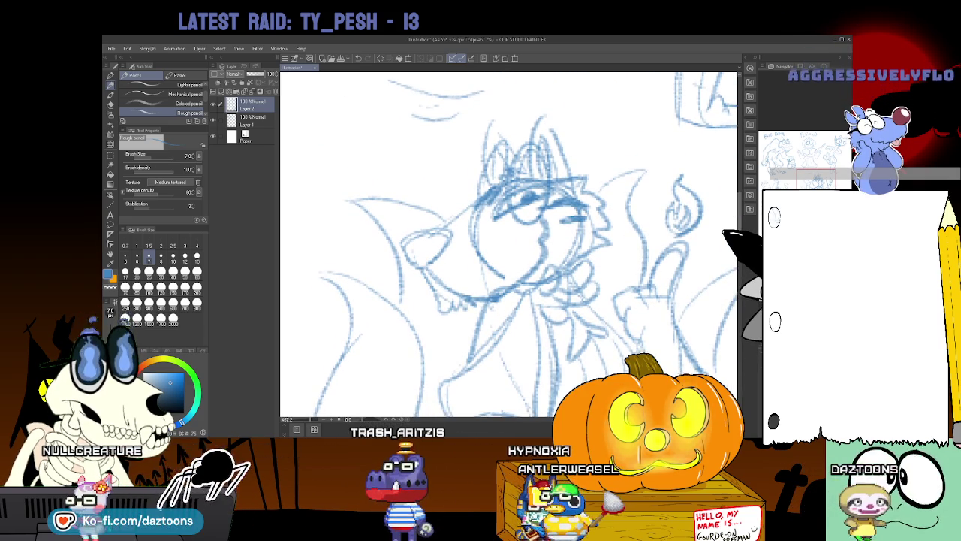
pyautogui.scroll(-1, 508, 244)
pyautogui.scroll(-1, 509, 244)
# Add zigzag fur tufts to the fox's tail.
pyautogui.scroll(-1, 508, 244)
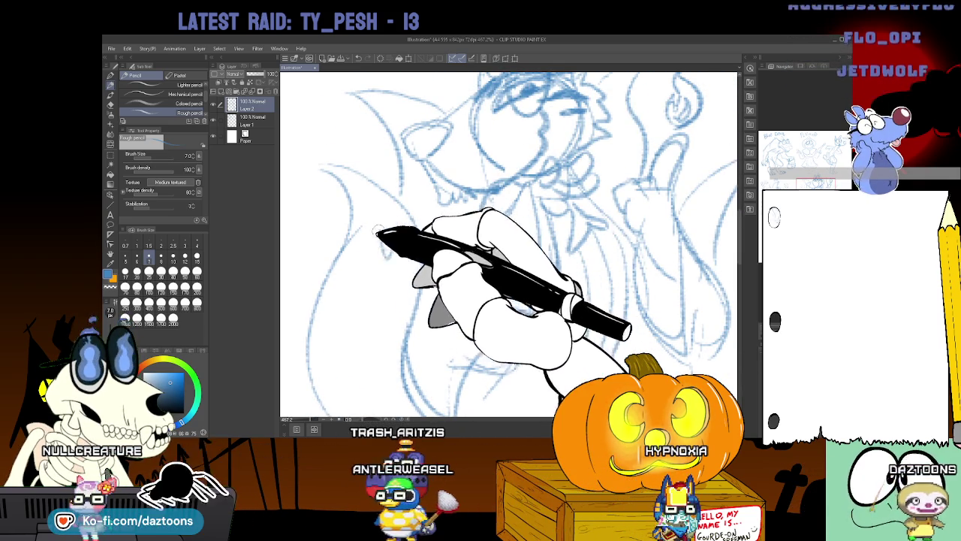
pyautogui.moveTo(409, 229); pyautogui.dragTo(349, 248)
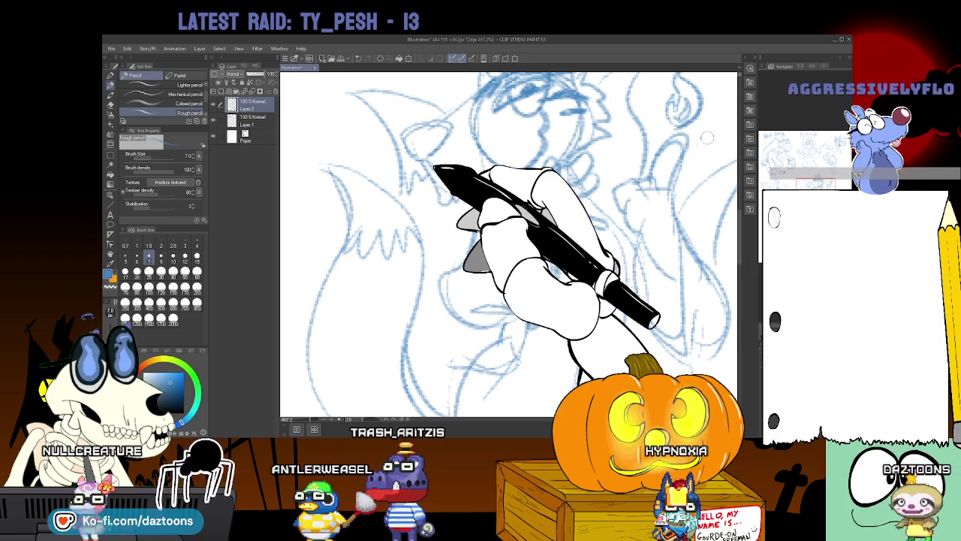
pyautogui.scroll(3, 699, 185)
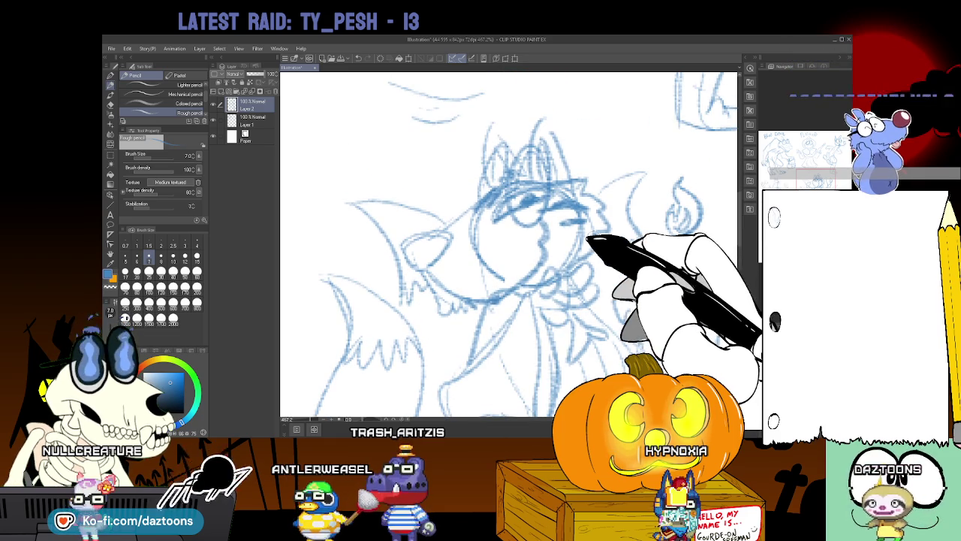
pyautogui.hscroll(3, 509, 244)
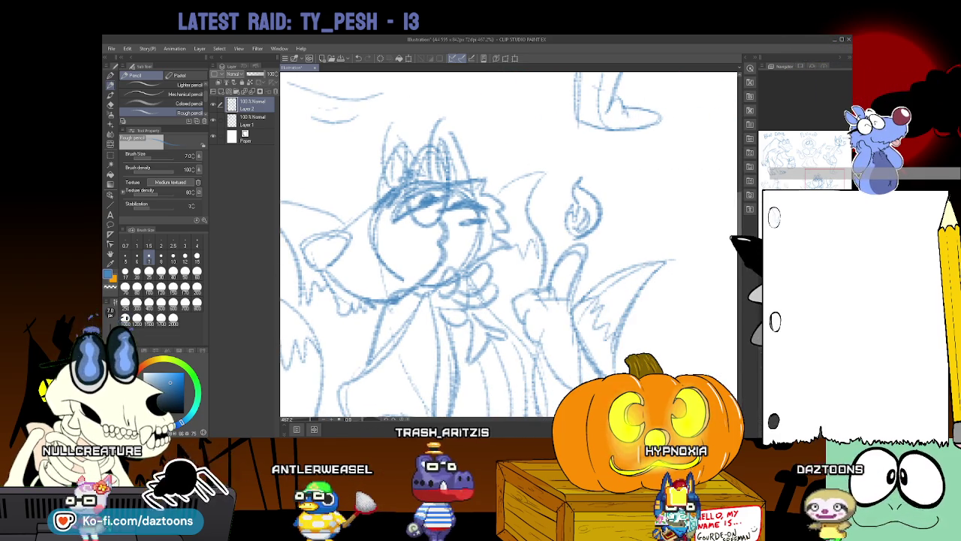
pyautogui.scroll(-3, 570, 304)
pyautogui.scroll(-2, 509, 244)
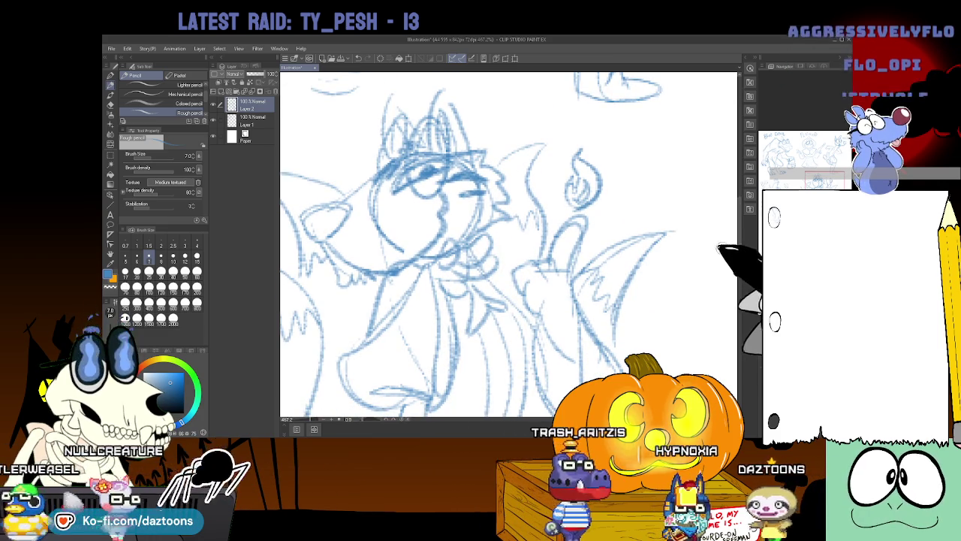
# Zoom out so the fox sketch shows beside Big Foot and the other monsters.
pyautogui.click(664, 225)
pyautogui.hotkey('ctrl', '0')
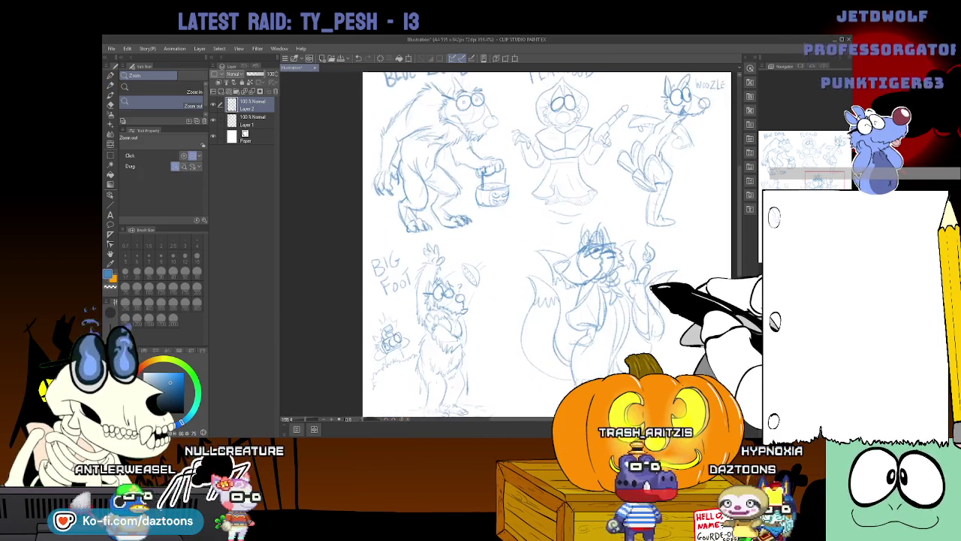
pyautogui.hotkey('ctrl', '+')
pyautogui.scroll(-2, 530, 244)
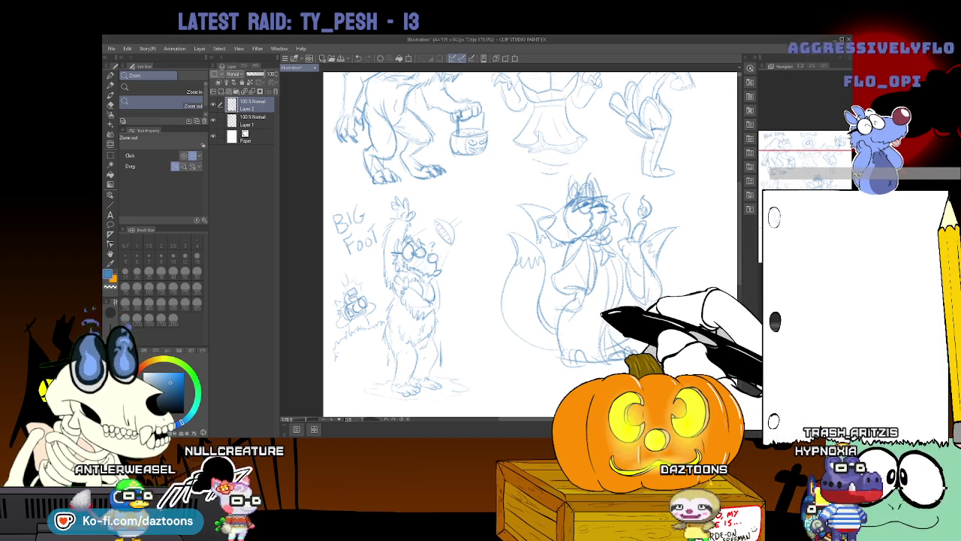
pyautogui.click(112, 155)
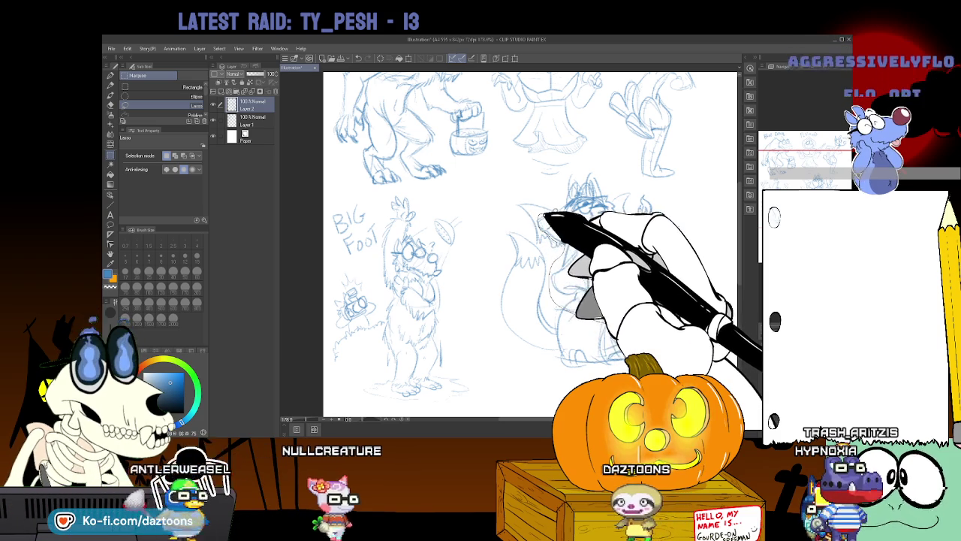
# Lasso and delete the stray lines and right-side tail strokes around the fox's lower body.
pyautogui.moveTo(524, 189); pyautogui.dragTo(600, 372)
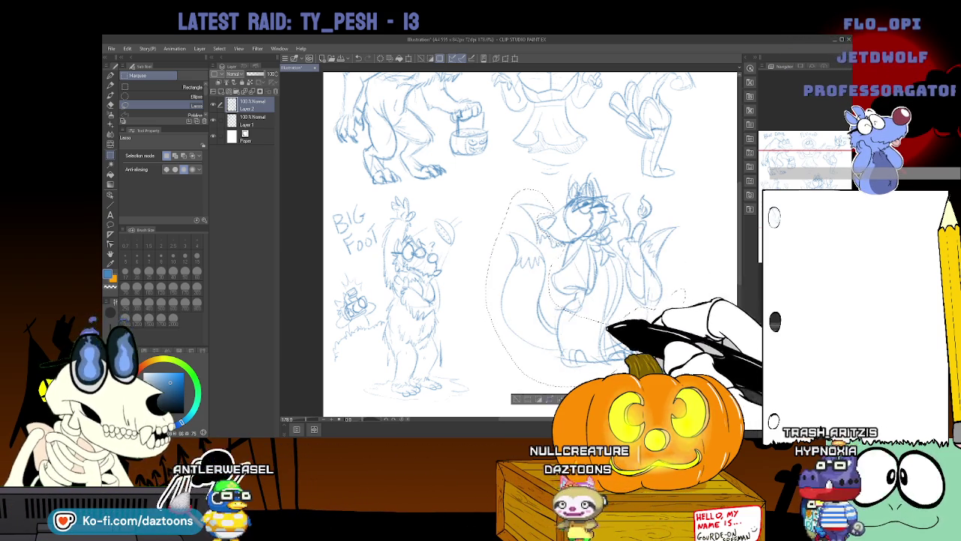
pyautogui.press('Delete')
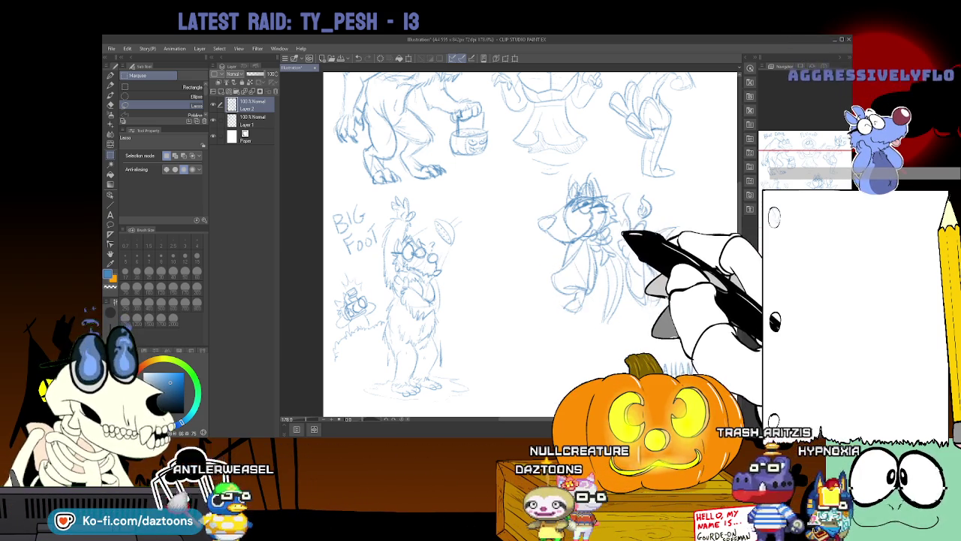
pyautogui.moveTo(620, 192); pyautogui.dragTo(623, 237)
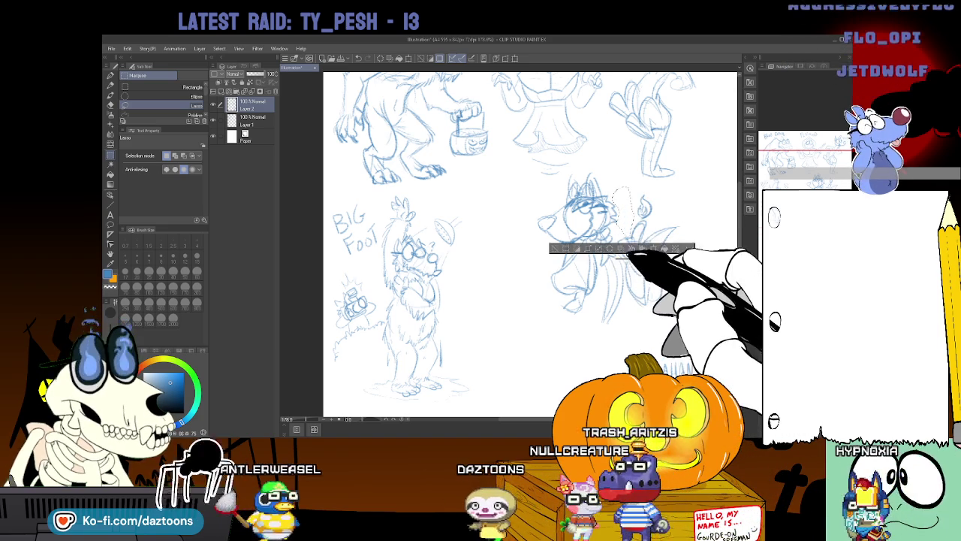
pyautogui.press('Delete')
pyautogui.moveTo(652, 225); pyautogui.dragTo(643, 246)
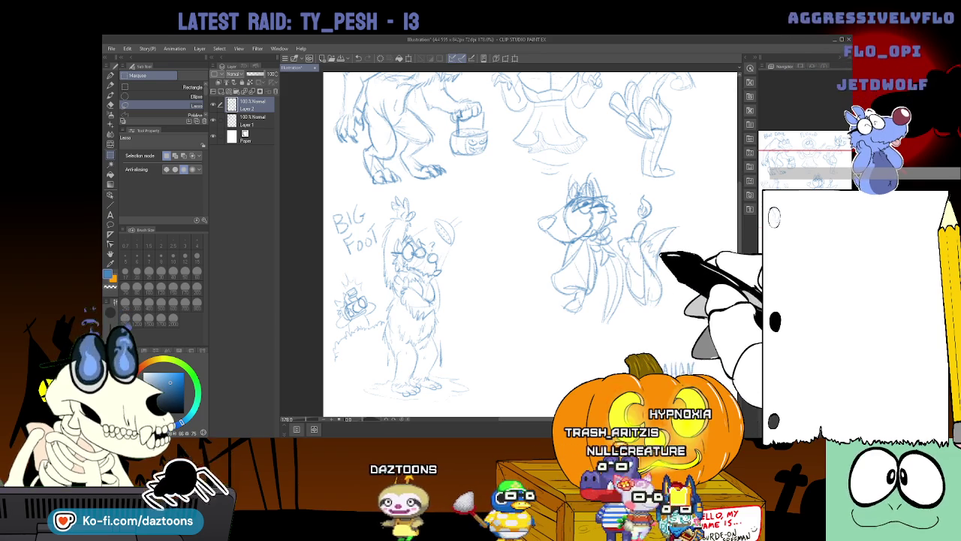
pyautogui.moveTo(635, 248); pyautogui.dragTo(640, 280)
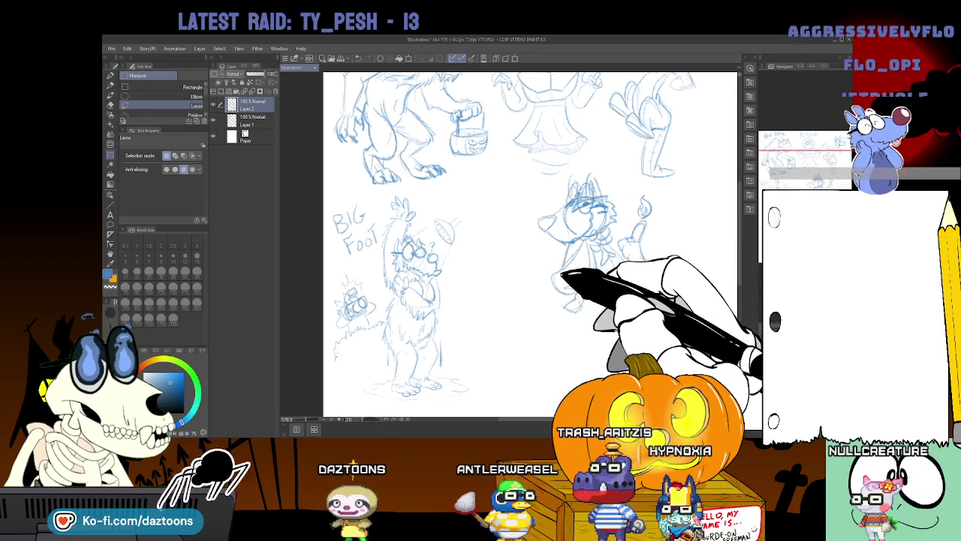
pyautogui.press('p')
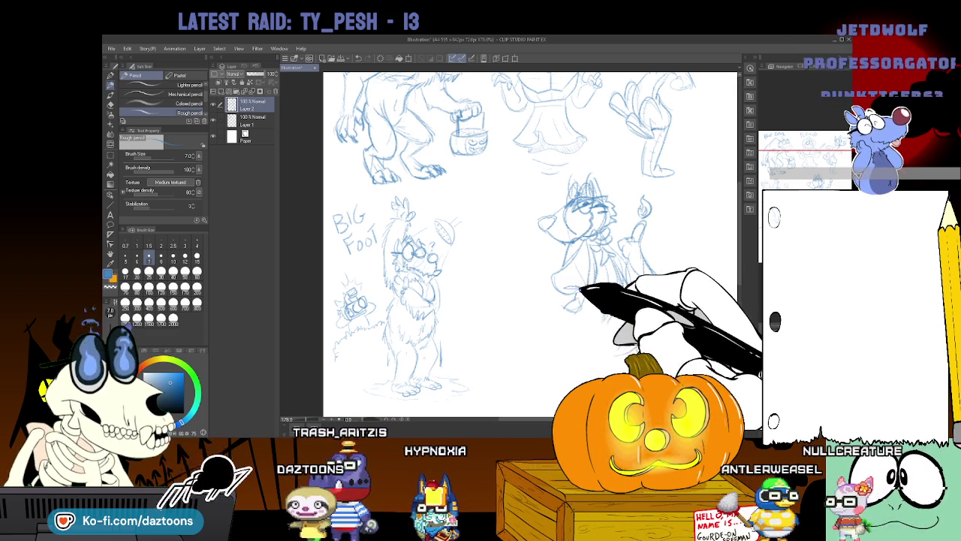
# Add pencil lines to the fox's dress, a large oval guide, and a first curved left tail.
pyautogui.moveTo(638, 256); pyautogui.dragTo(657, 304)
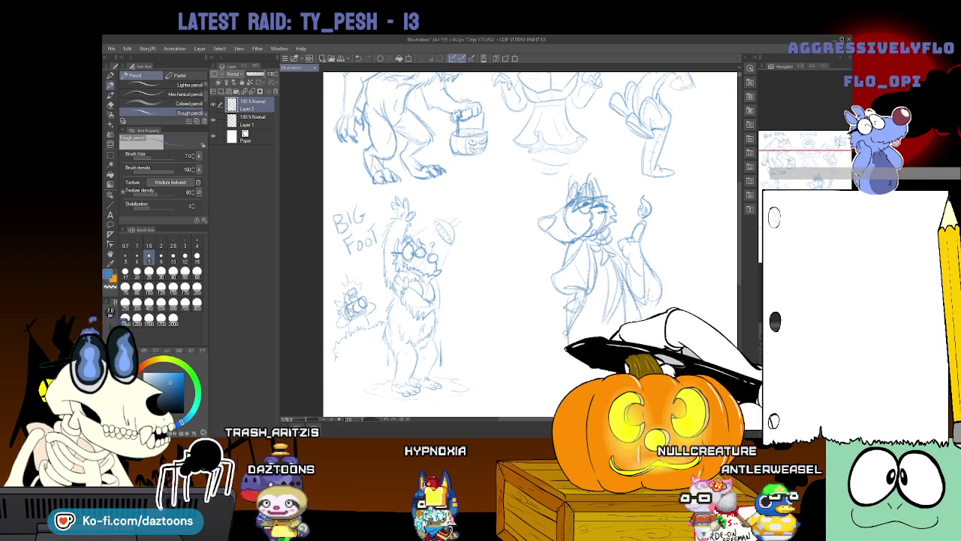
pyautogui.moveTo(601, 174); pyautogui.dragTo(692, 300)
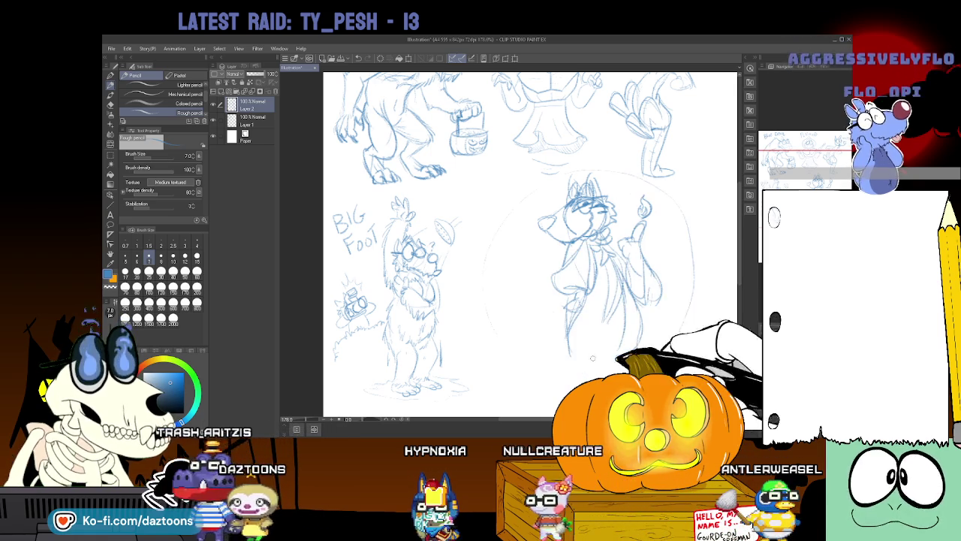
pyautogui.moveTo(569, 353); pyautogui.dragTo(516, 220)
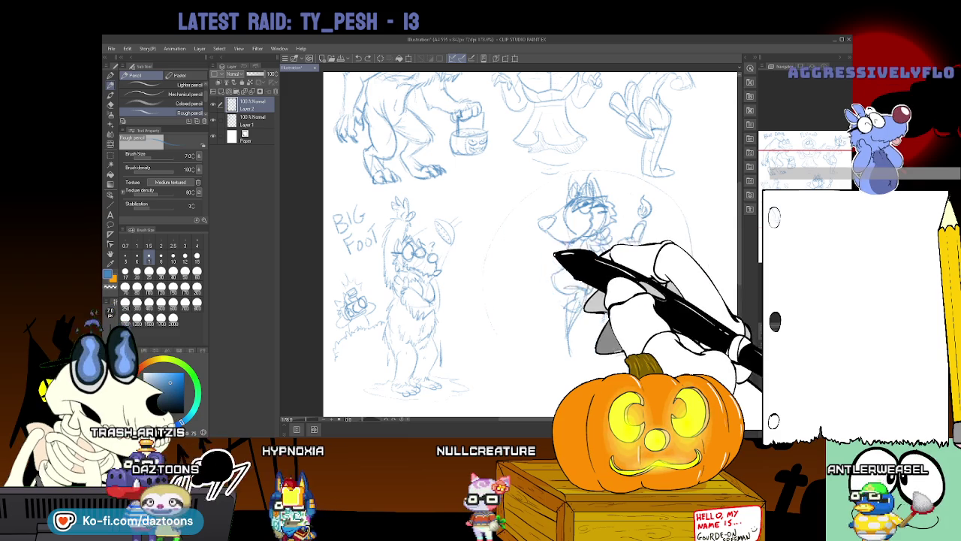
# Redraw the left tail, add a second sweeping tail, and refine the head and body.
pyautogui.moveTo(539, 239); pyautogui.dragTo(565, 331)
pyautogui.hotkey('ctrl', 'z')
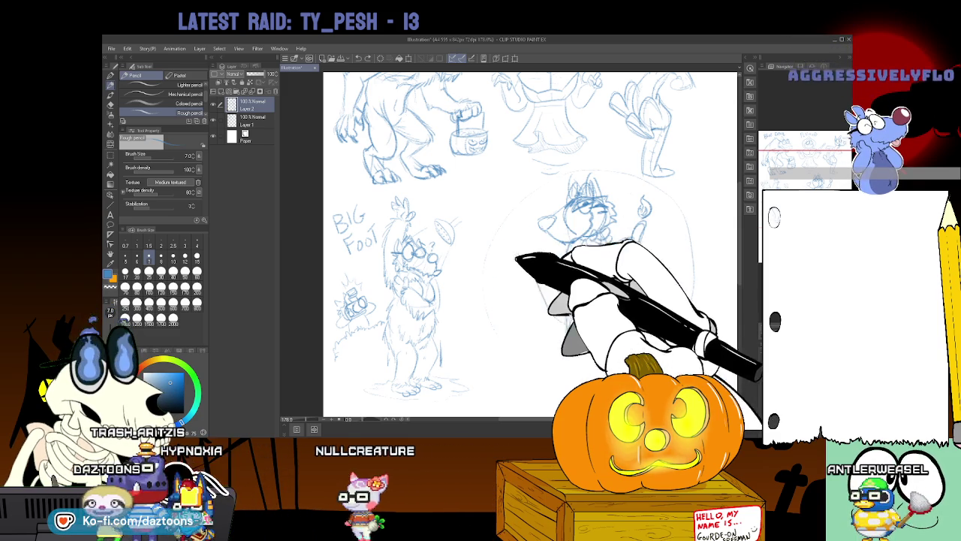
pyautogui.moveTo(565, 253); pyautogui.dragTo(562, 361)
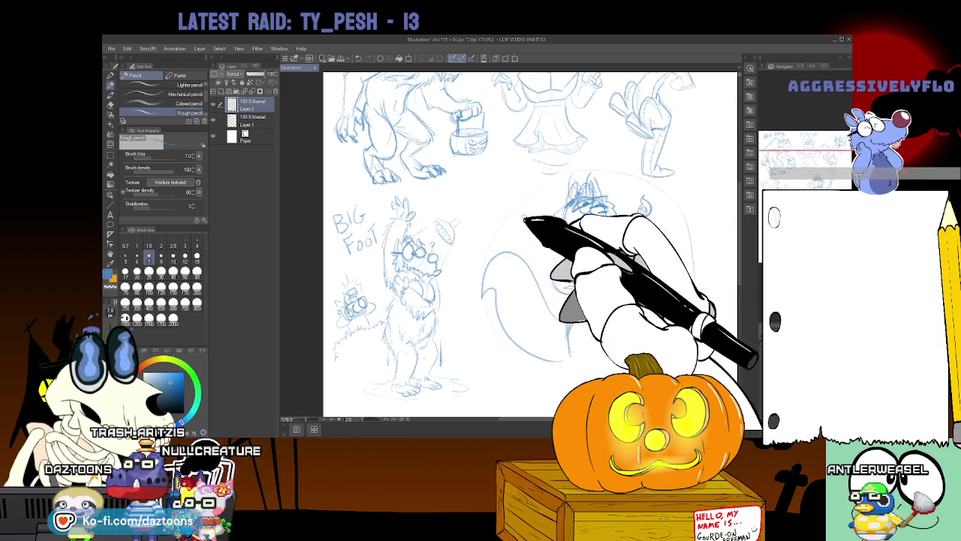
pyautogui.moveTo(532, 216)
pyautogui.mouseDown()
pyautogui.moveTo(569, 199)
pyautogui.moveTo(548, 197)
pyautogui.moveTo(598, 182)
pyautogui.moveTo(679, 255)
pyautogui.mouseUp()
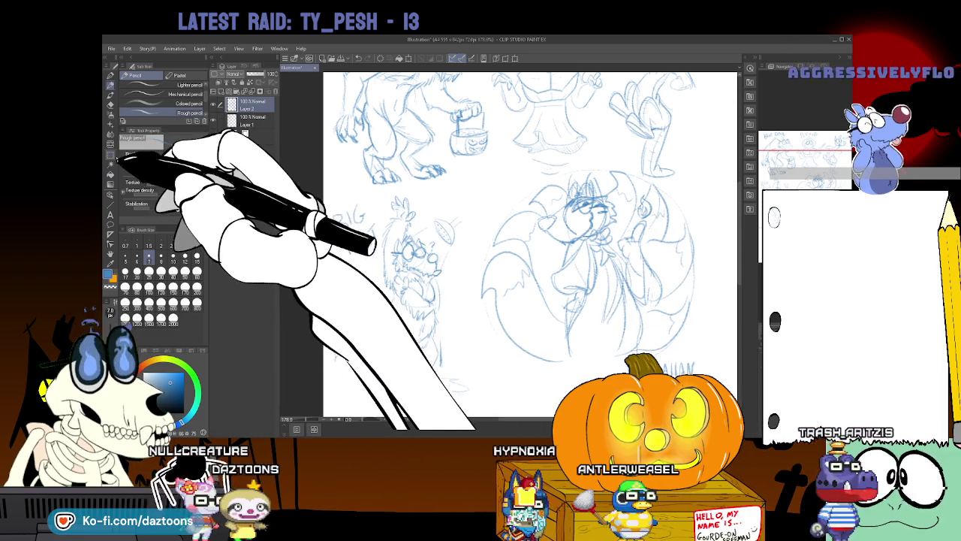
pyautogui.click(110, 154)
# Lasso the fox sketch, scale it to about 89%, and shift it right beside Big Foot.
pyautogui.moveTo(571, 181); pyautogui.dragTo(511, 179)
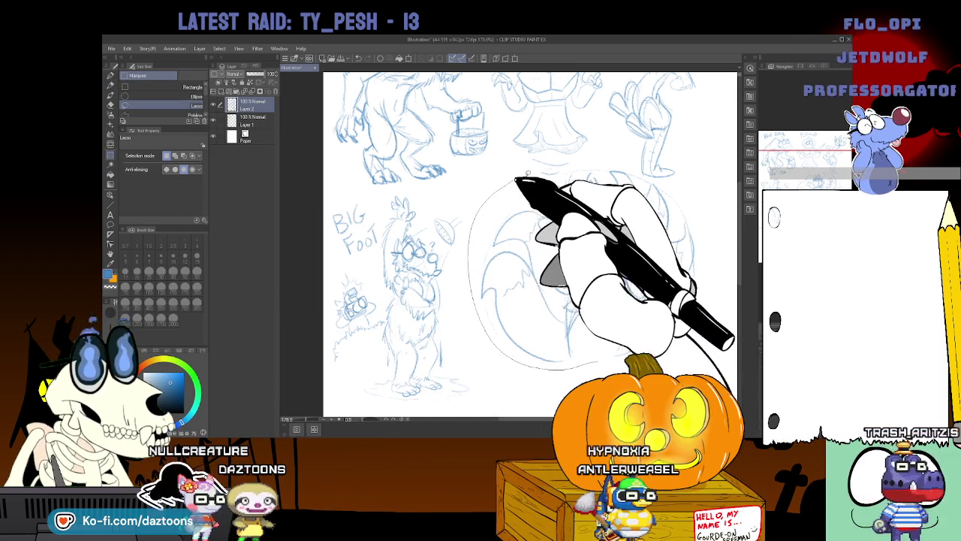
pyautogui.moveTo(578, 366); pyautogui.dragTo(680, 192)
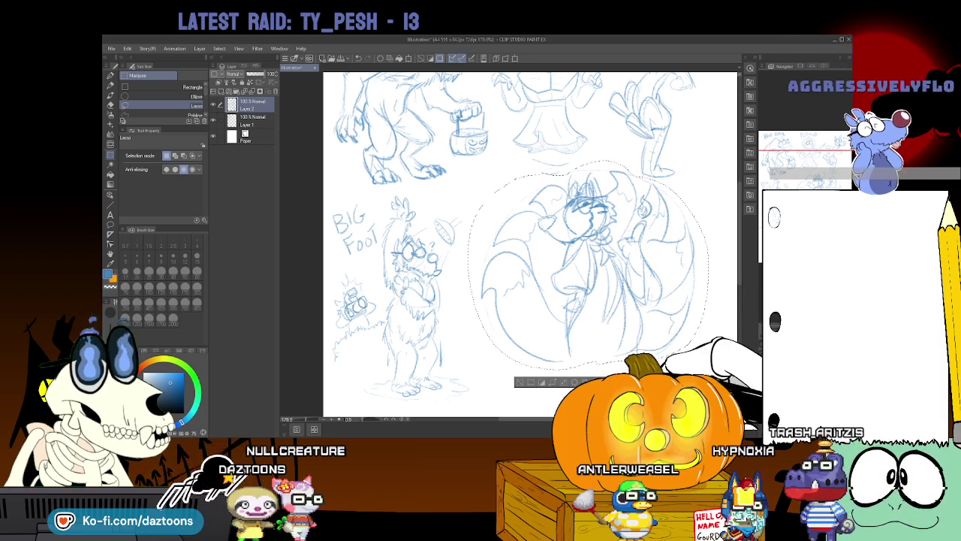
pyautogui.hotkey('ctrl', 't')
pyautogui.moveTo(709, 369); pyautogui.dragTo(667, 329)
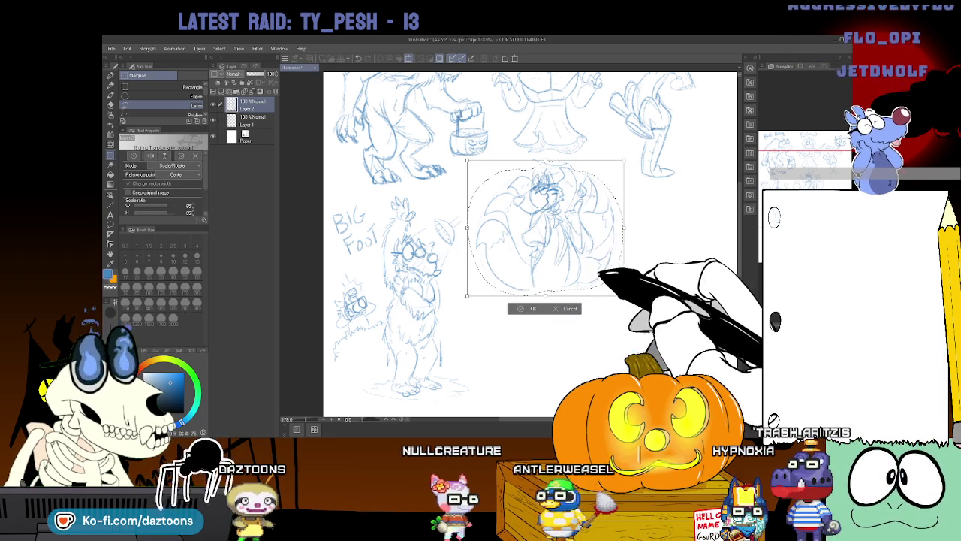
pyautogui.moveTo(590, 262); pyautogui.dragTo(653, 253)
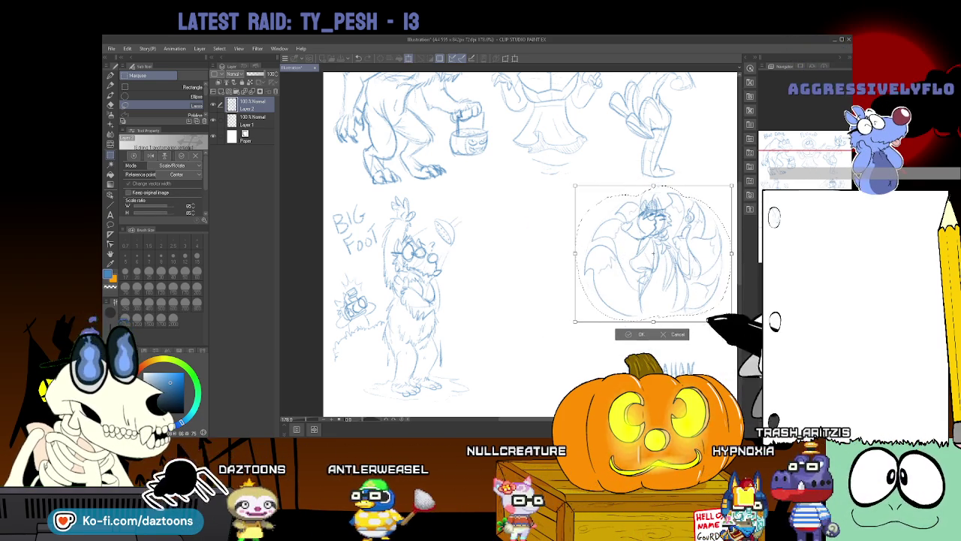
pyautogui.moveTo(731, 321); pyautogui.dragTo(738, 347)
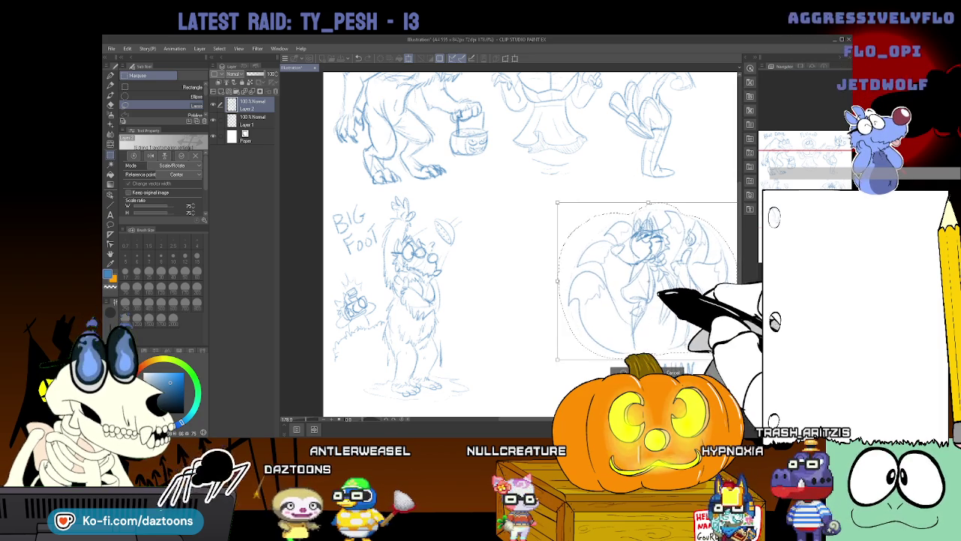
pyautogui.moveTo(568, 275); pyautogui.dragTo(558, 274)
pyautogui.press('Return')
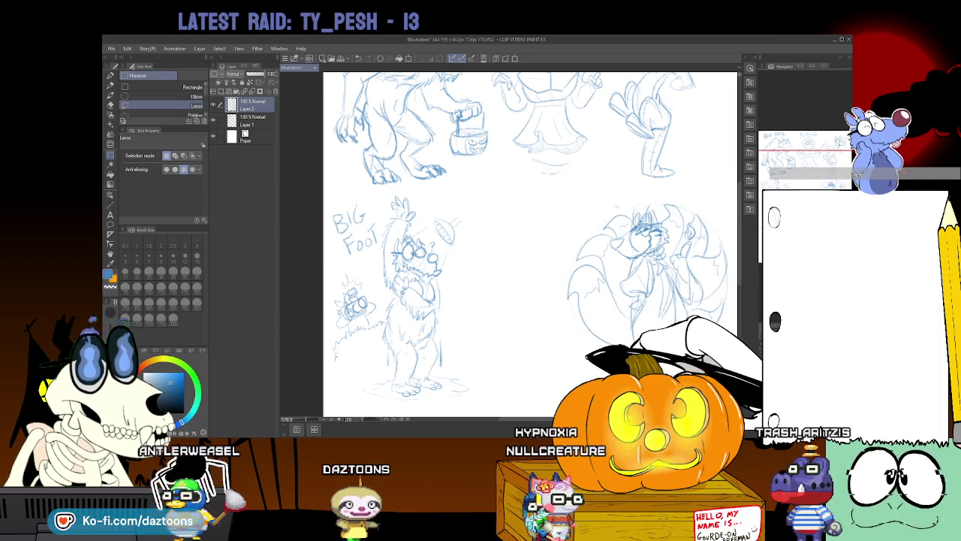
# Hand-letter KITSUNE in pencil above the fox's head.
pyautogui.click(110, 85)
pyautogui.moveTo(621, 198)
pyautogui.mouseDown()
pyautogui.moveTo(653, 201)
pyautogui.moveTo(670, 190)
pyautogui.mouseUp()
pyautogui.moveTo(678, 190); pyautogui.dragTo(679, 199)
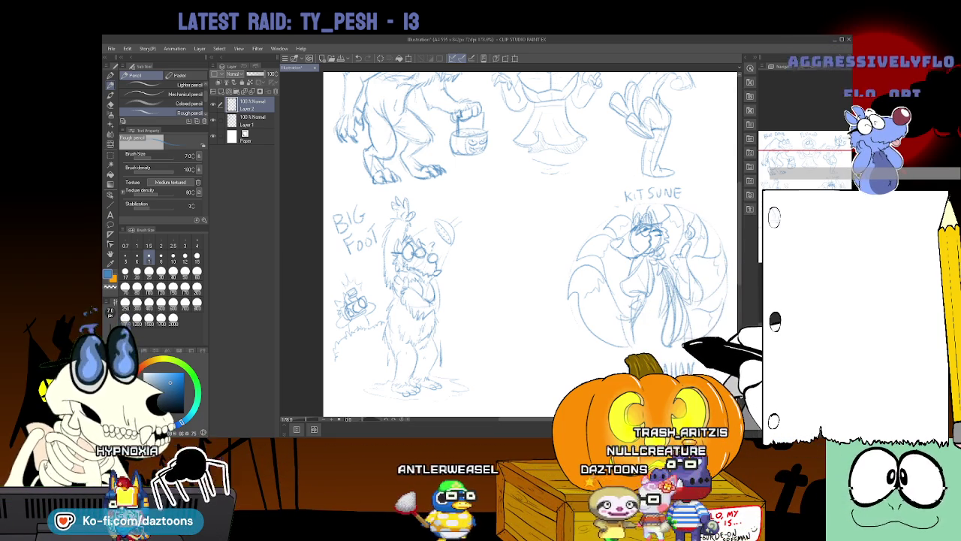
pyautogui.press('e')
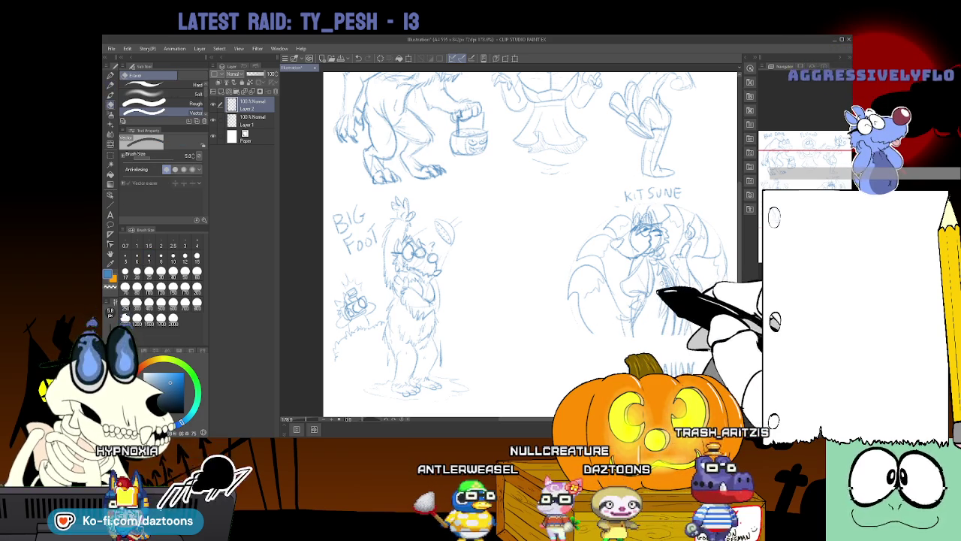
pyautogui.press('p')
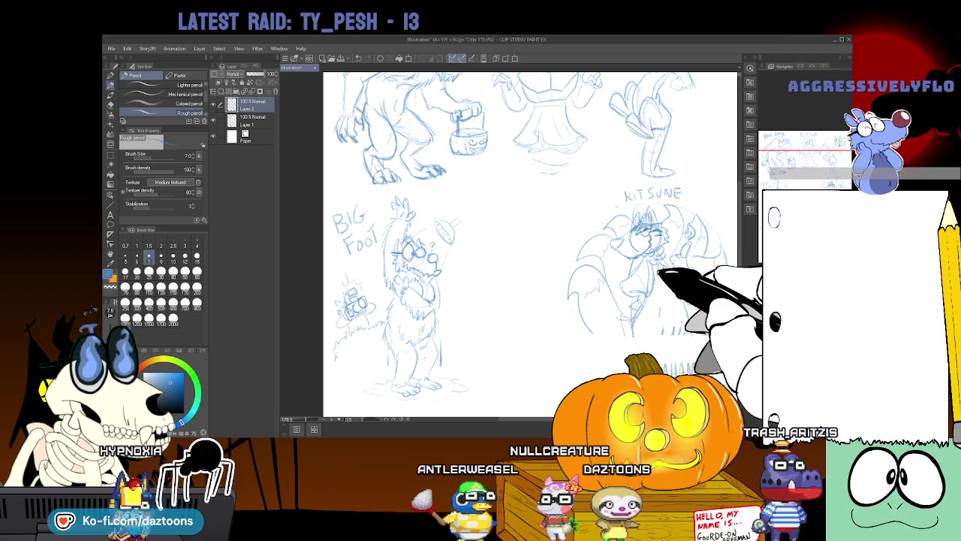
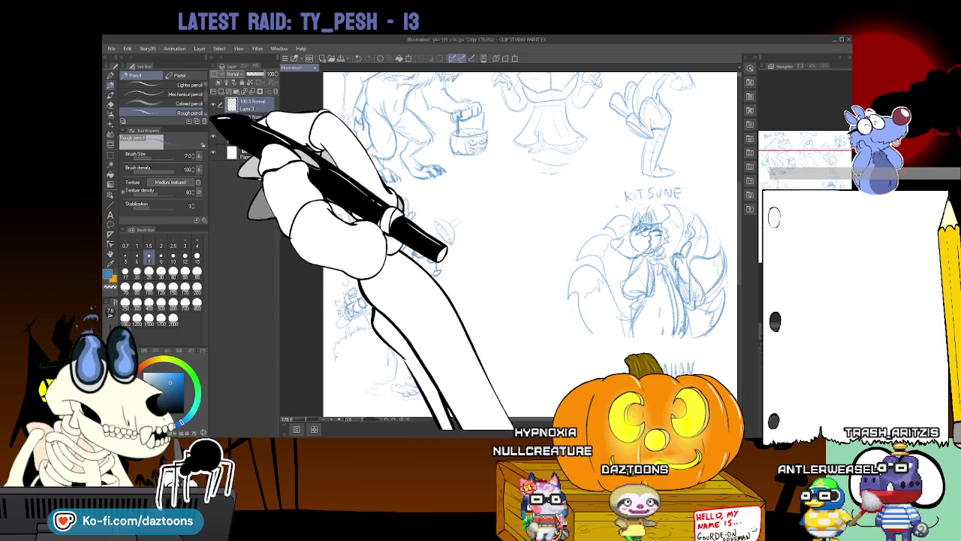
# Add a new raster layer and rough in a circle for the head on blank paper.
pyautogui.click(214, 117)
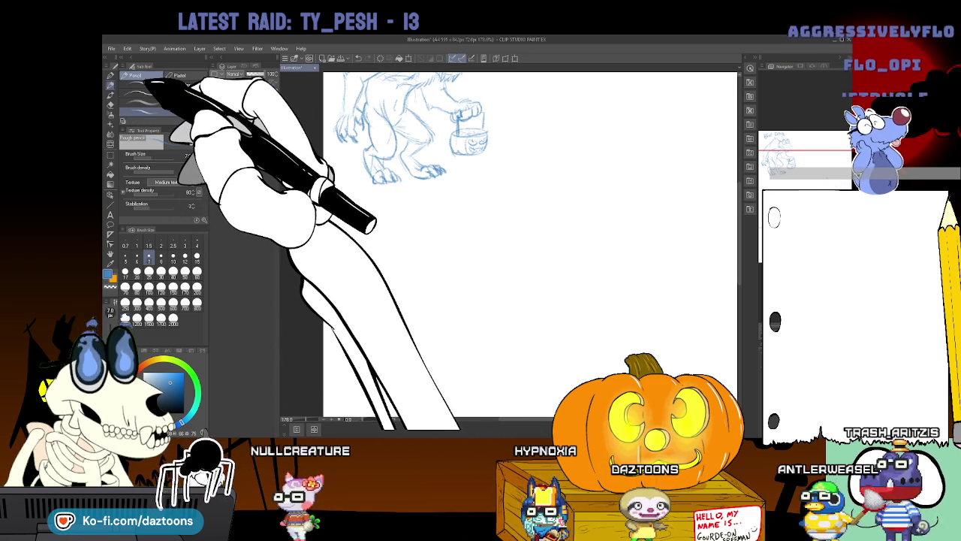
pyautogui.scroll(-5, 557, 148)
pyautogui.moveTo(558, 149); pyautogui.dragTo(594, 155)
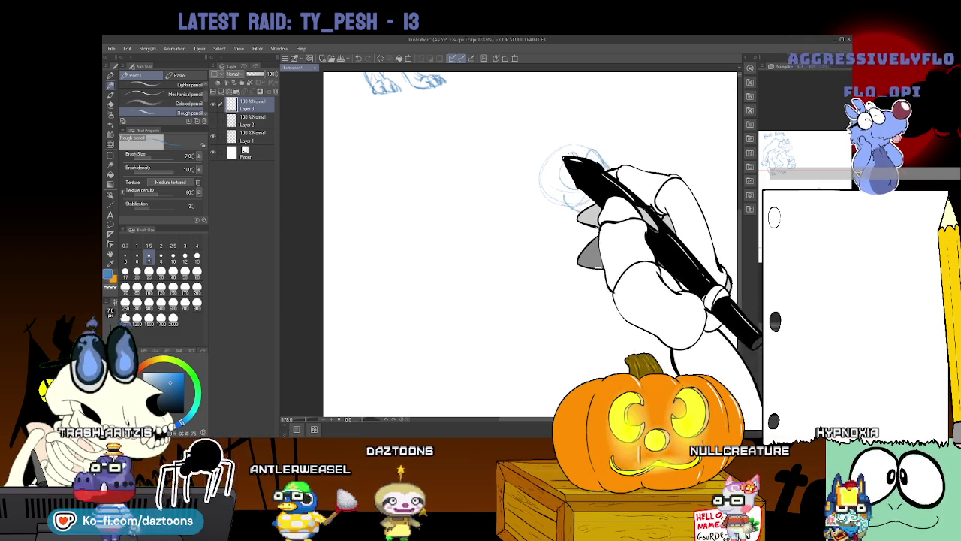
# Sketch the snout with a round nose, and spiky fur along the head's left side and chin.
pyautogui.moveTo(597, 154); pyautogui.dragTo(621, 182)
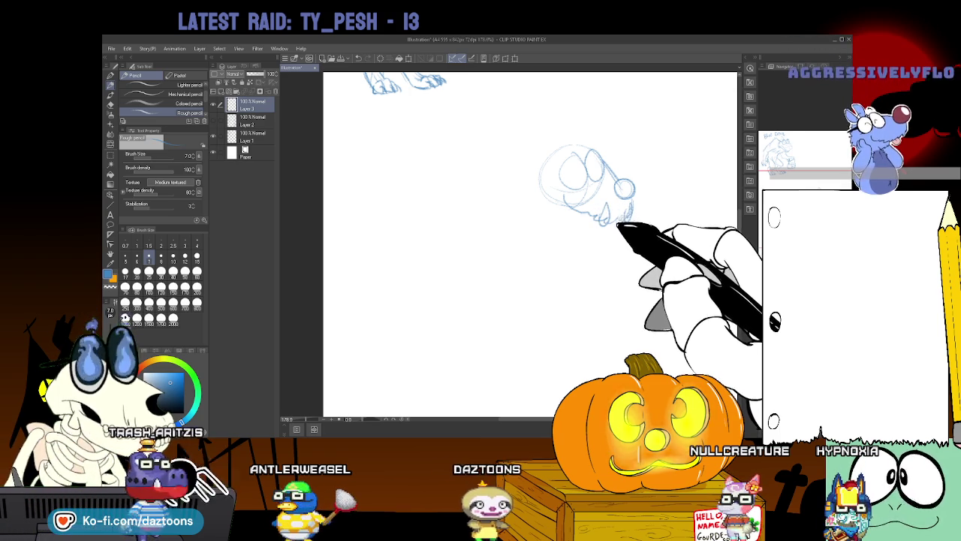
pyautogui.moveTo(554, 155); pyautogui.dragTo(538, 209)
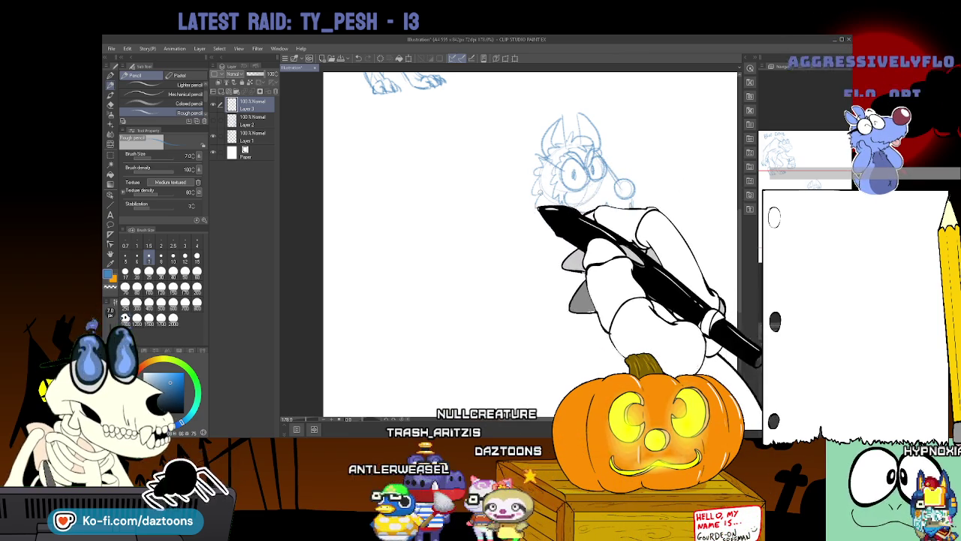
pyautogui.moveTo(539, 208); pyautogui.dragTo(609, 219)
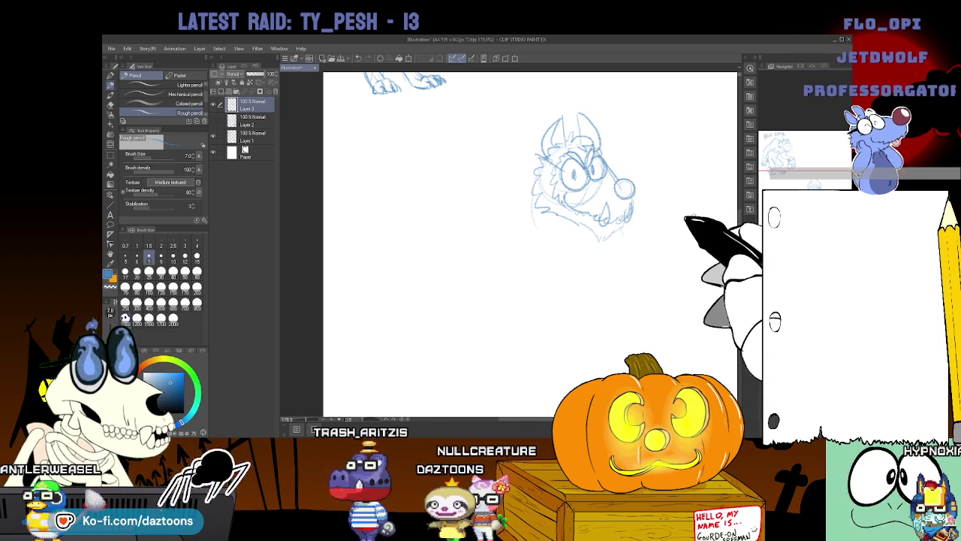
pyautogui.scroll(-2, 583, 172)
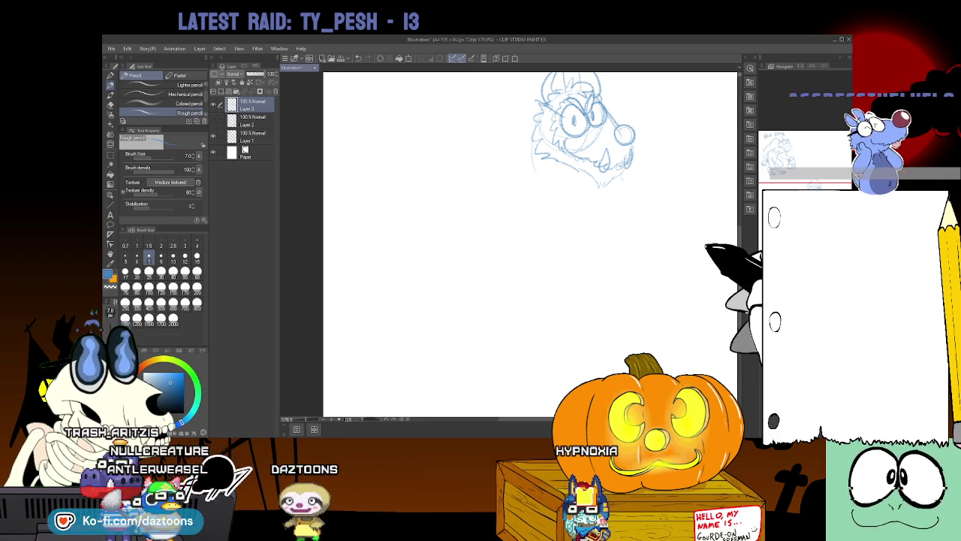
pyautogui.scroll(2, 530, 244)
pyautogui.scroll(2, 530, 244)
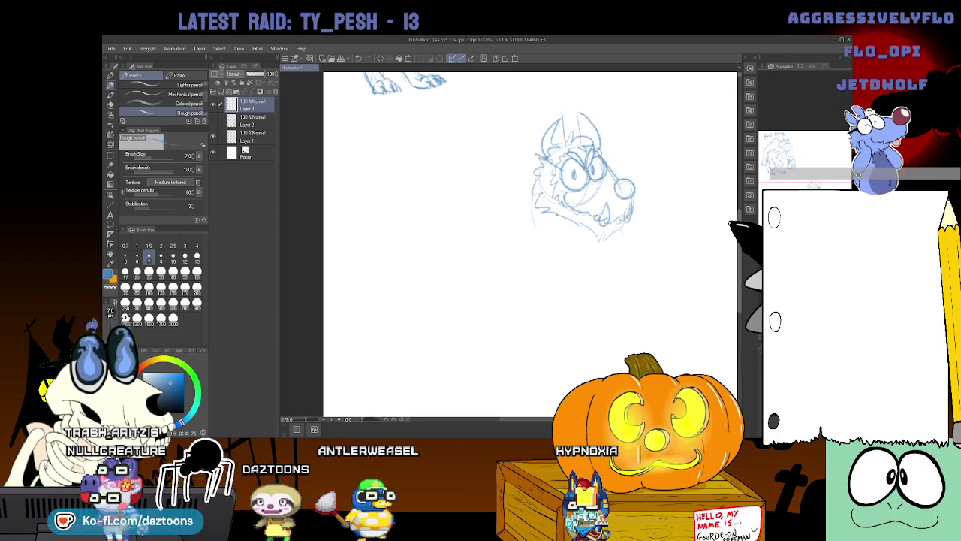
pyautogui.scroll(1, 530, 244)
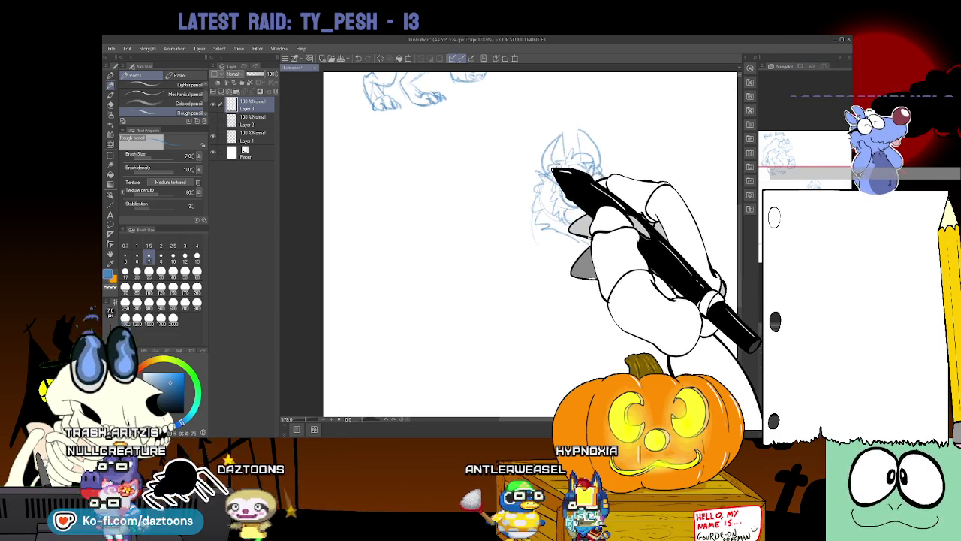
# Redraw the ears, eyes, cheek fur and nose, plus the fangs, lower jaw and chin fur.
pyautogui.moveTo(552, 169); pyautogui.dragTo(534, 154)
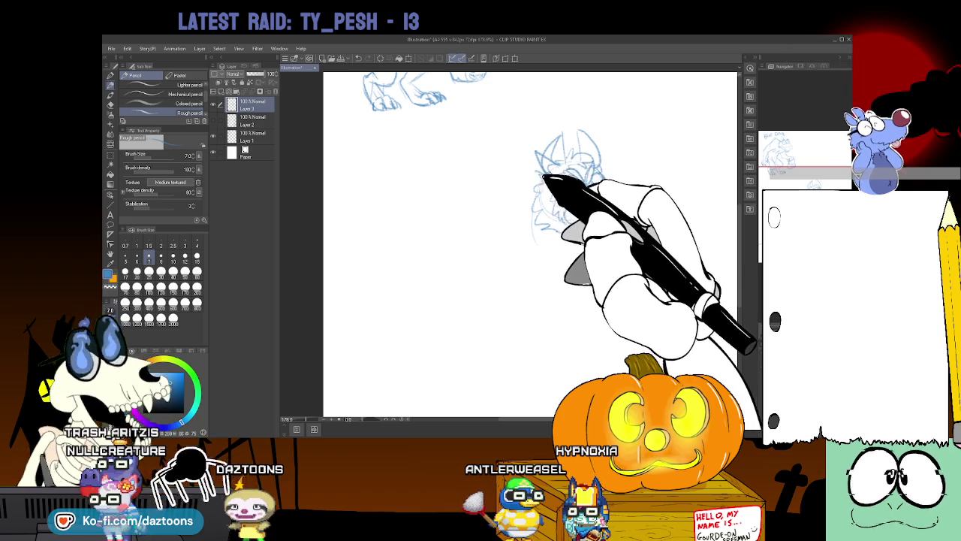
pyautogui.moveTo(567, 184); pyautogui.dragTo(609, 161)
pyautogui.moveTo(616, 203); pyautogui.dragTo(624, 195)
pyautogui.moveTo(571, 248); pyautogui.dragTo(627, 229)
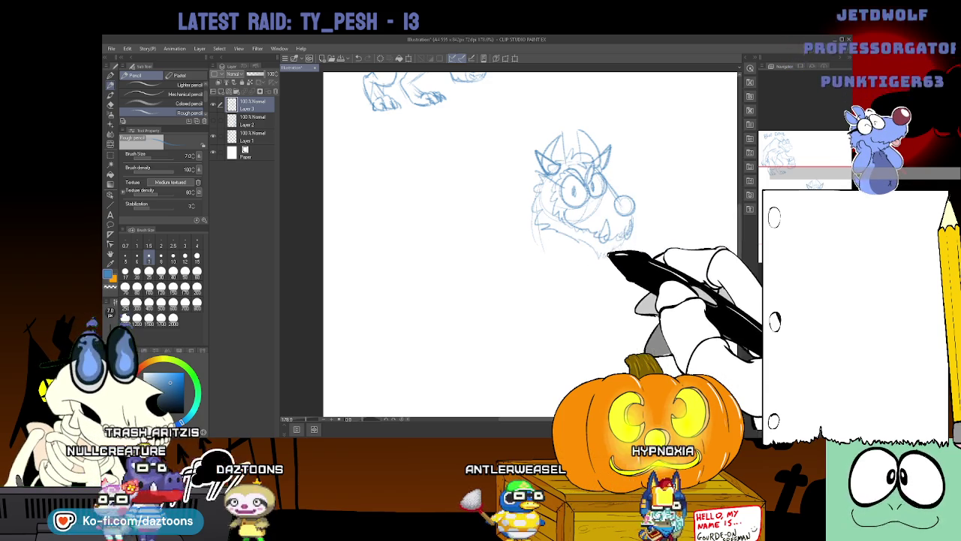
pyautogui.scroll(-2, 581, 188)
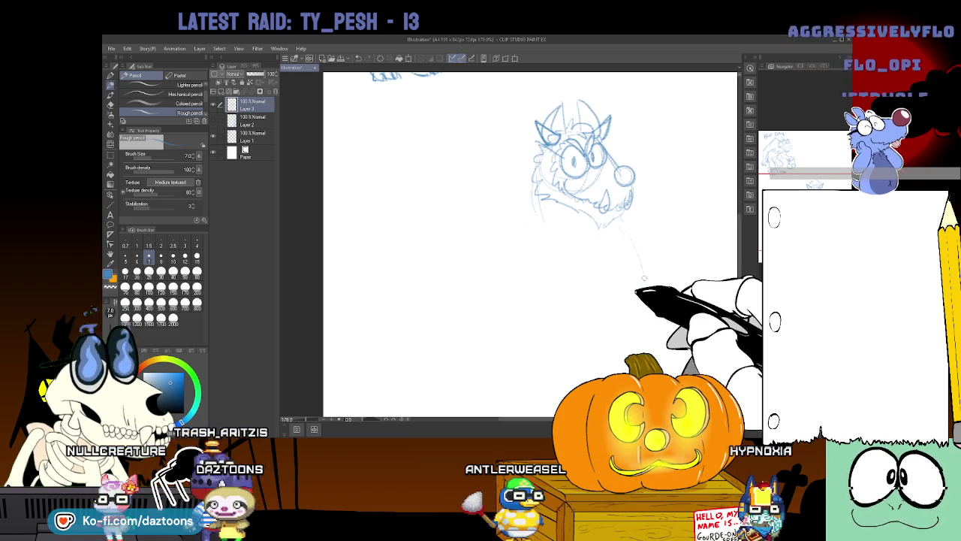
# Rough in the neck and body below the head, with the right-side contour and lower-body lines.
pyautogui.moveTo(541, 219)
pyautogui.mouseDown()
pyautogui.moveTo(516, 234)
pyautogui.moveTo(562, 302)
pyautogui.mouseUp()
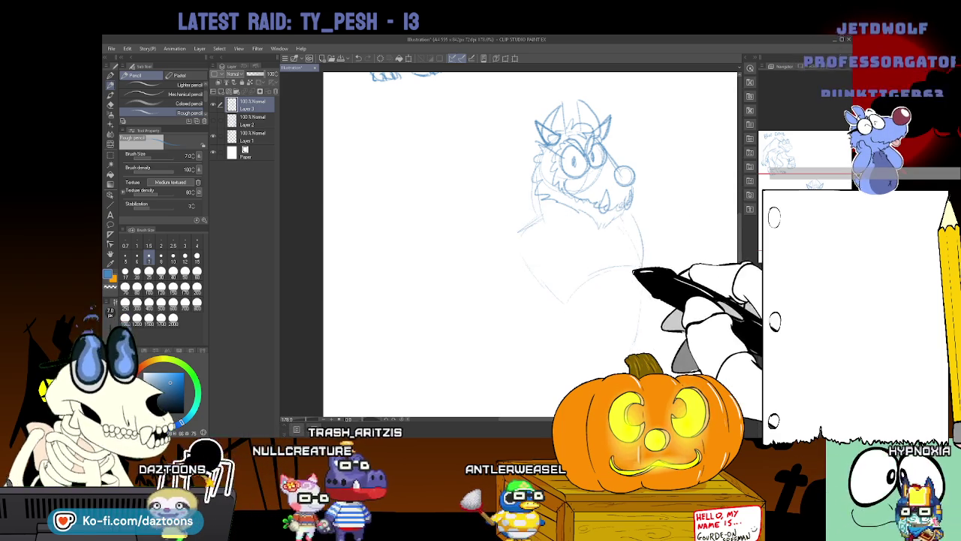
pyautogui.moveTo(634, 221); pyautogui.dragTo(644, 267)
pyautogui.moveTo(639, 300); pyautogui.dragTo(636, 341)
pyautogui.scroll(-3, 529, 241)
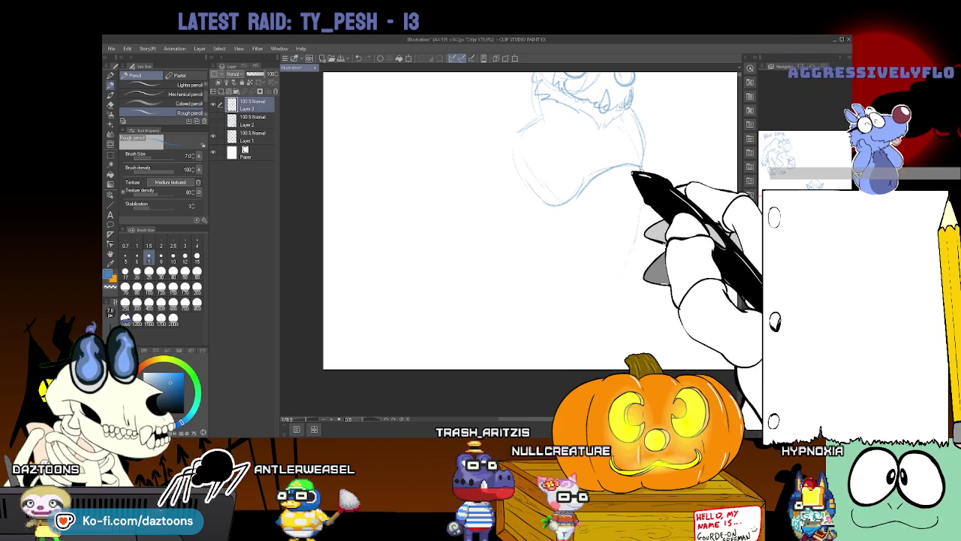
pyautogui.moveTo(638, 171); pyautogui.dragTo(650, 221)
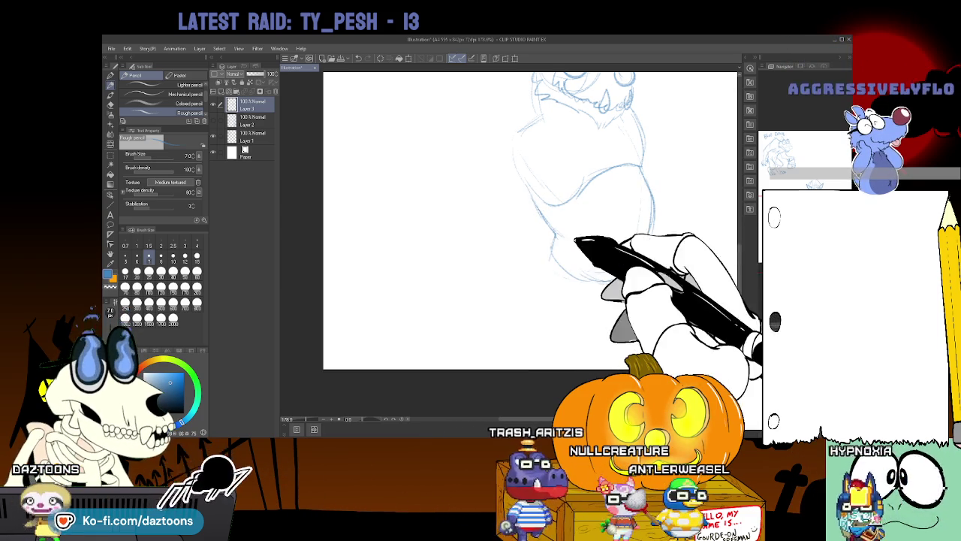
pyautogui.scroll(1, 530, 240)
pyautogui.scroll(1, 529, 225)
pyautogui.scroll(1, 529, 225)
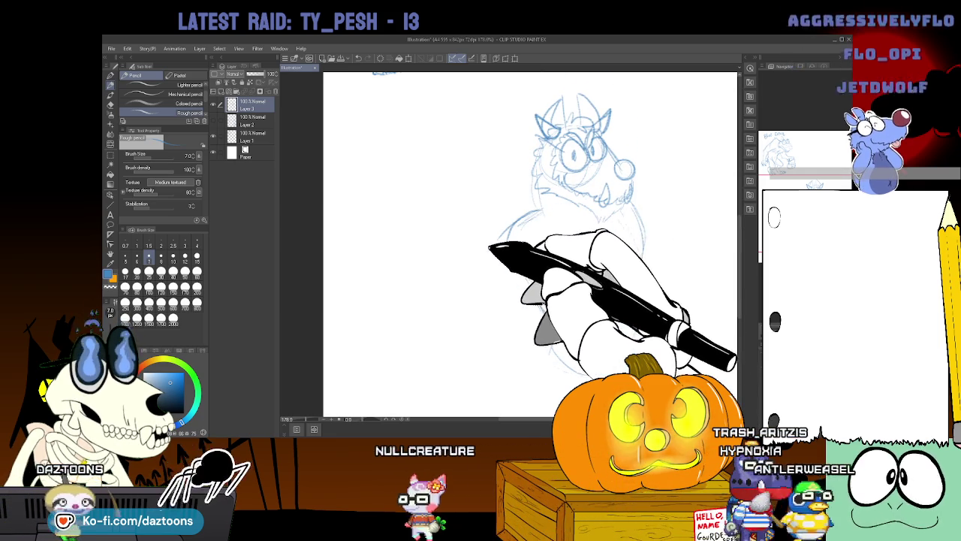
# Outline the figure's left side down to the lower body, then recentre the view.
pyautogui.moveTo(495, 240); pyautogui.dragTo(490, 315)
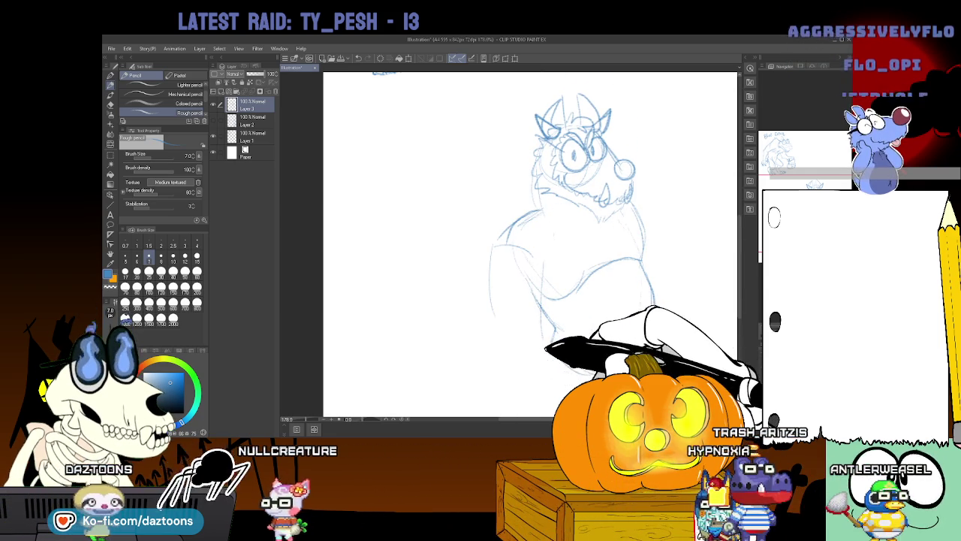
pyautogui.scroll(-2, 530, 240)
pyautogui.scroll(-1, 530, 240)
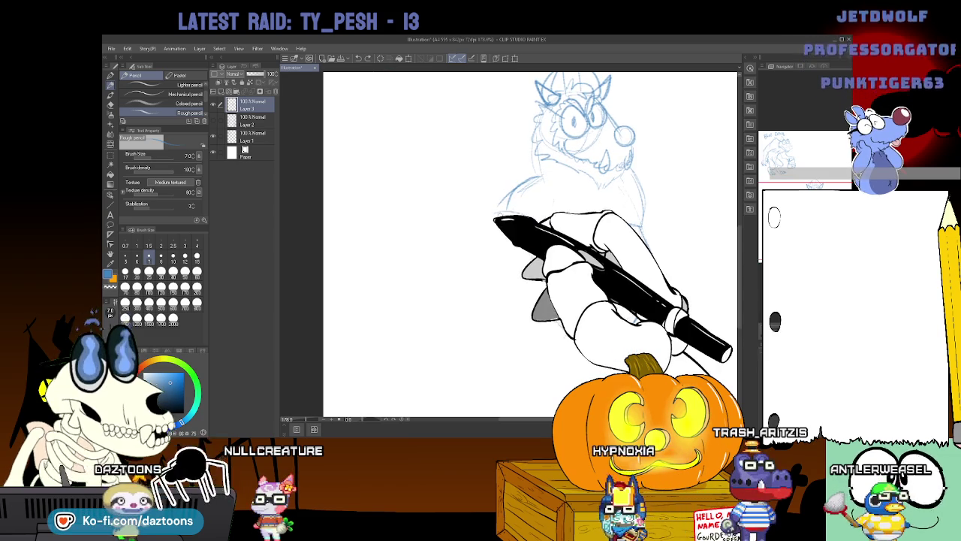
pyautogui.moveTo(487, 213); pyautogui.dragTo(479, 278)
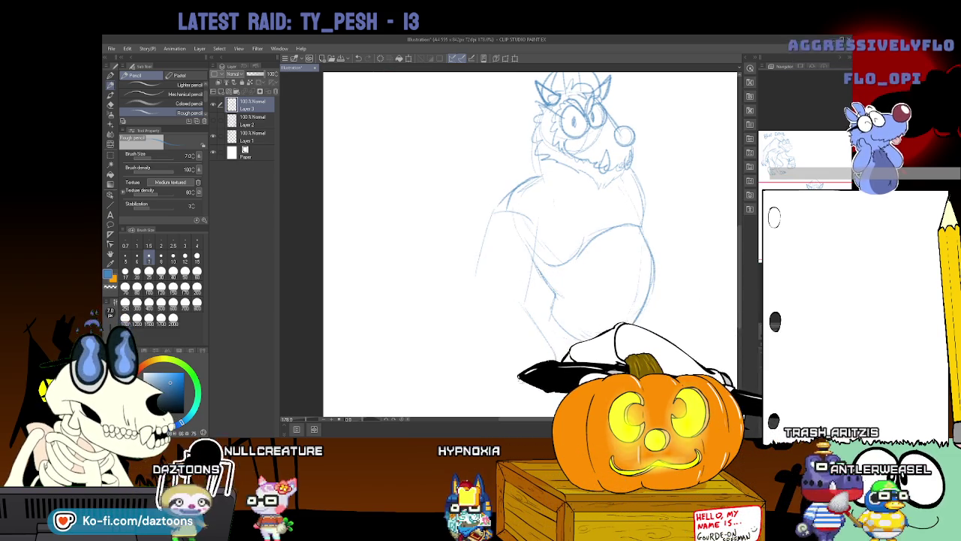
pyautogui.moveTo(488, 300); pyautogui.dragTo(518, 379)
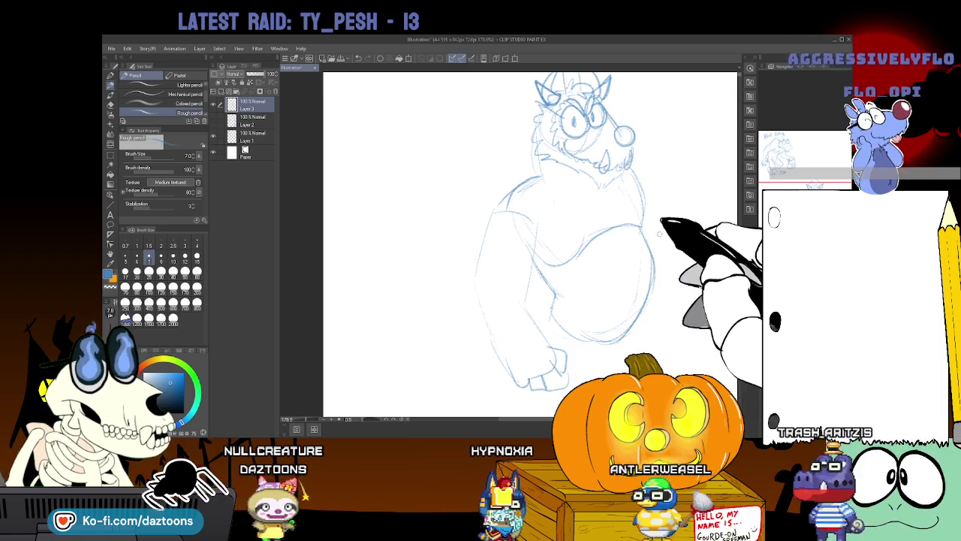
pyautogui.moveTo(525, 226)
pyautogui.mouseDown()
pyautogui.moveTo(461, 225)
pyautogui.moveTo(485, 222)
pyautogui.mouseUp()
# Transform the sketch layer to nudge the drawing slightly right and up.
pyautogui.hotkey('ctrl', 't')
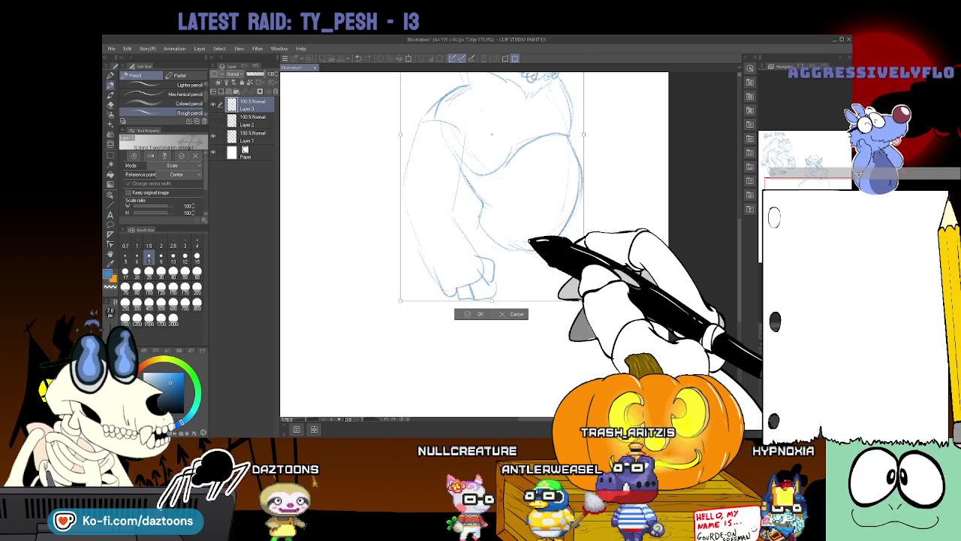
pyautogui.moveTo(491, 188); pyautogui.dragTo(509, 179)
pyautogui.click(496, 304)
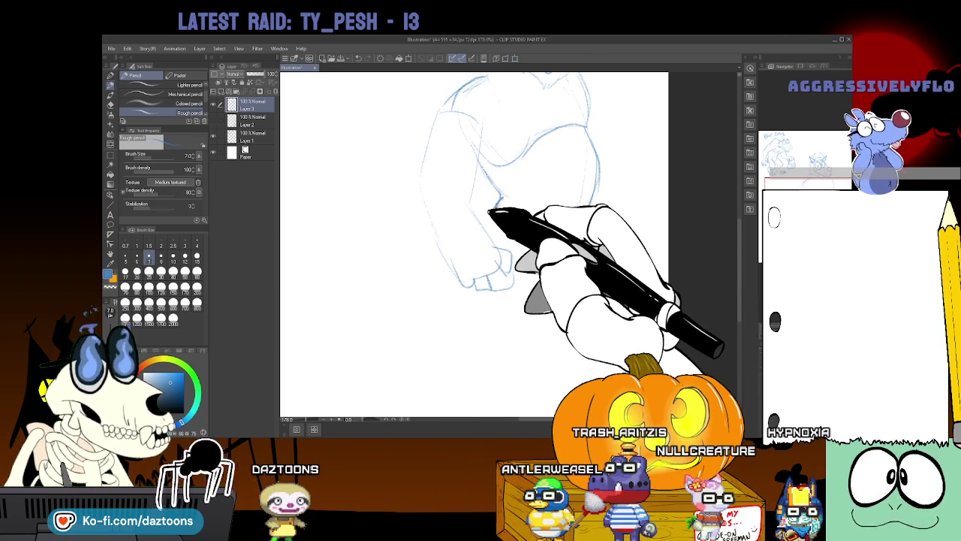
# Draw a belly curve under the torso and hatch strokes into the chest fur.
pyautogui.moveTo(500, 204); pyautogui.dragTo(582, 219)
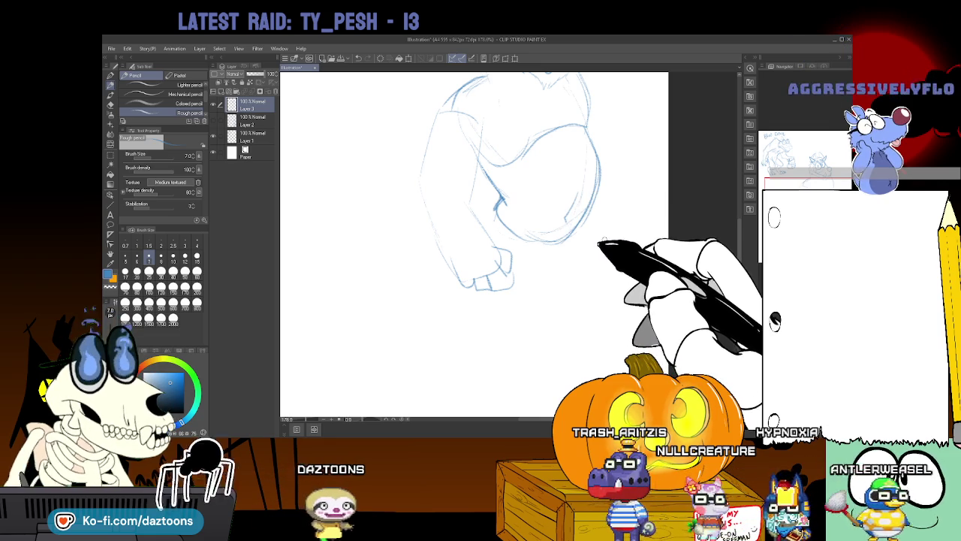
pyautogui.scroll(2, 473, 240)
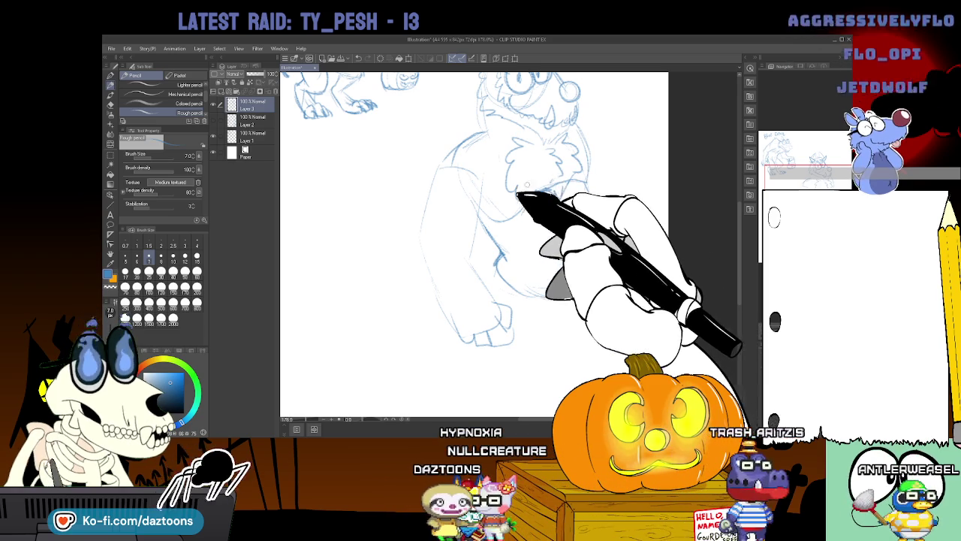
pyautogui.moveTo(535, 144); pyautogui.dragTo(563, 171)
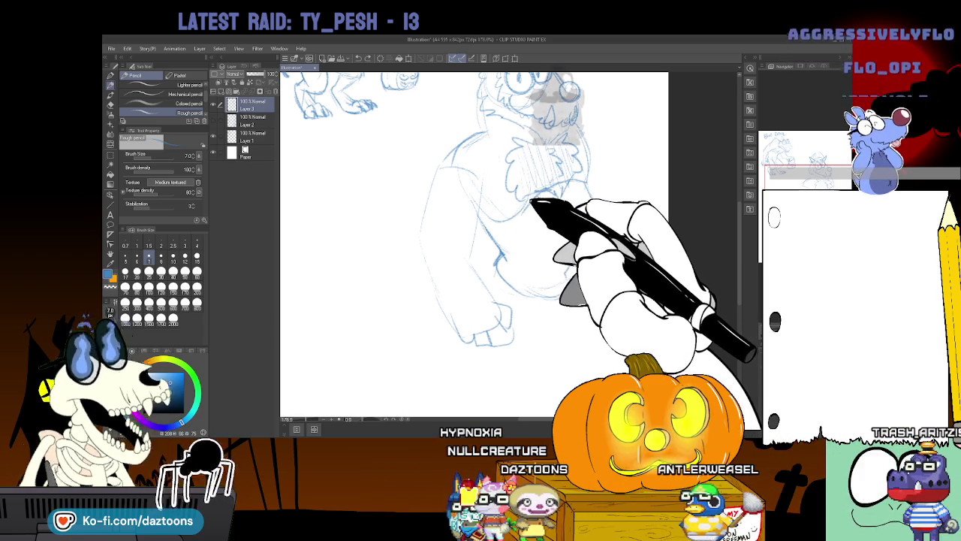
pyautogui.moveTo(509, 204); pyautogui.dragTo(575, 217)
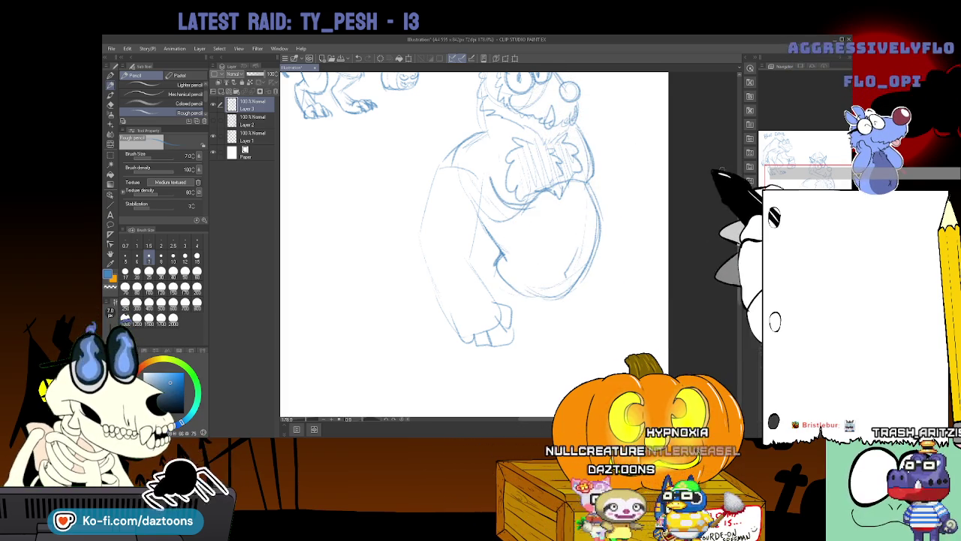
pyautogui.scroll(-2, 661, 225)
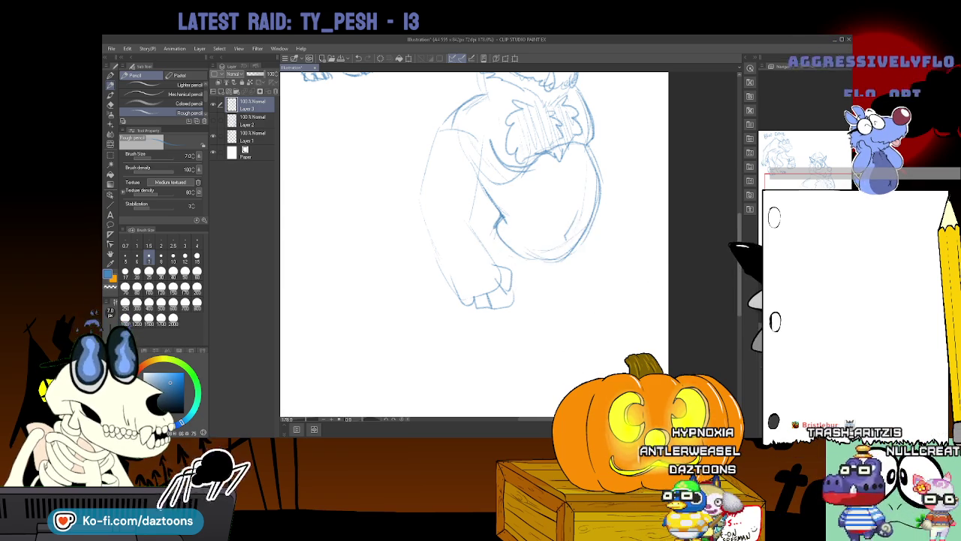
pyautogui.hotkey('ctrl', '-')
pyautogui.hotkey('ctrl', '-')
pyautogui.hotkey('ctrl', '+')
pyautogui.hotkey('ctrl', '+')
# Undo the dark belly strokes, then redraw the belly, legs, toe lines and outer leg contour.
pyautogui.hotkey('ctrl', 'z')
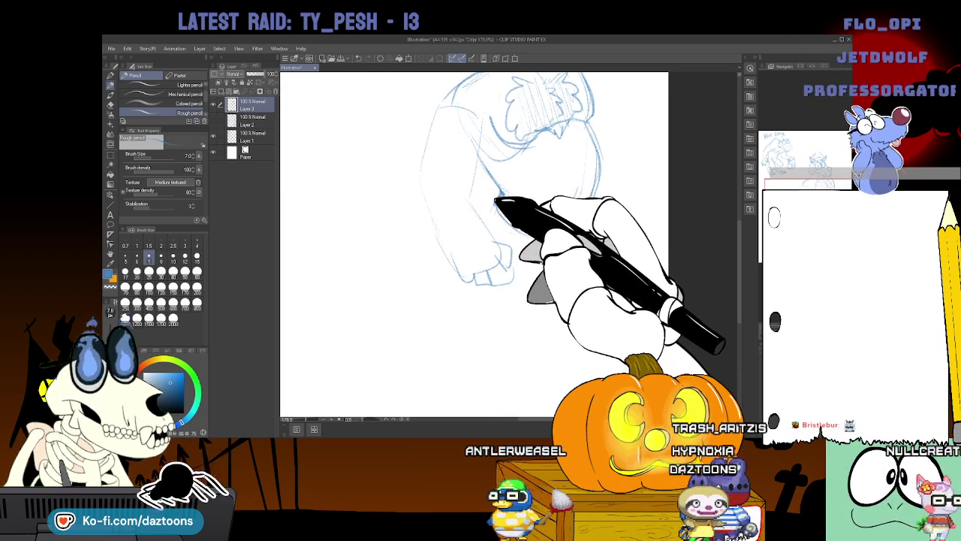
pyautogui.moveTo(500, 197); pyautogui.dragTo(599, 153)
pyautogui.moveTo(471, 287); pyautogui.dragTo(493, 379)
pyautogui.moveTo(589, 226); pyautogui.dragTo(623, 346)
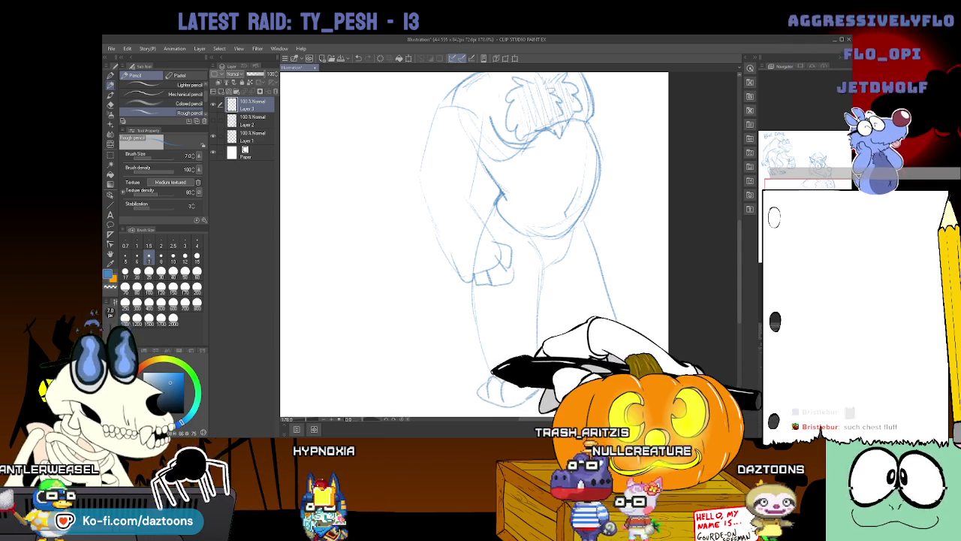
pyautogui.moveTo(485, 387); pyautogui.dragTo(518, 394)
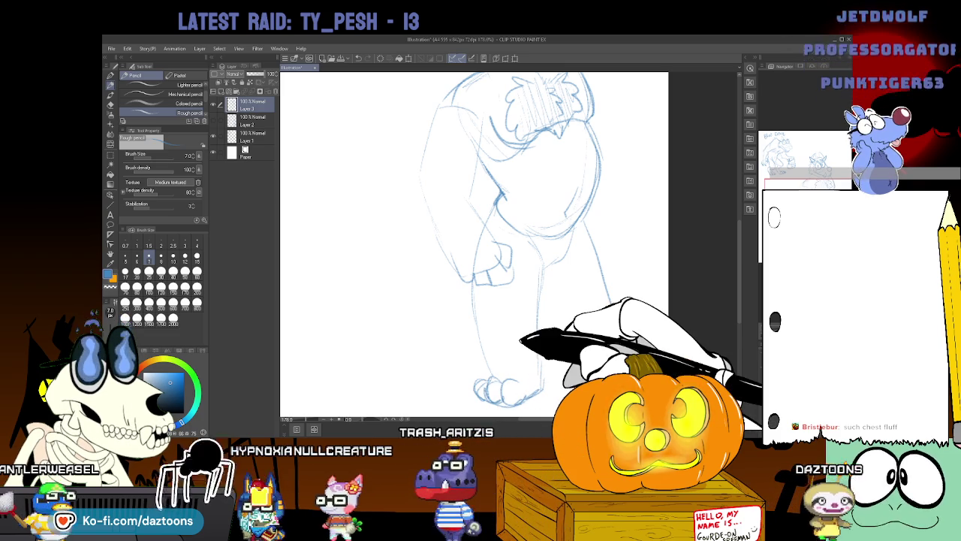
pyautogui.moveTo(582, 225); pyautogui.dragTo(606, 335)
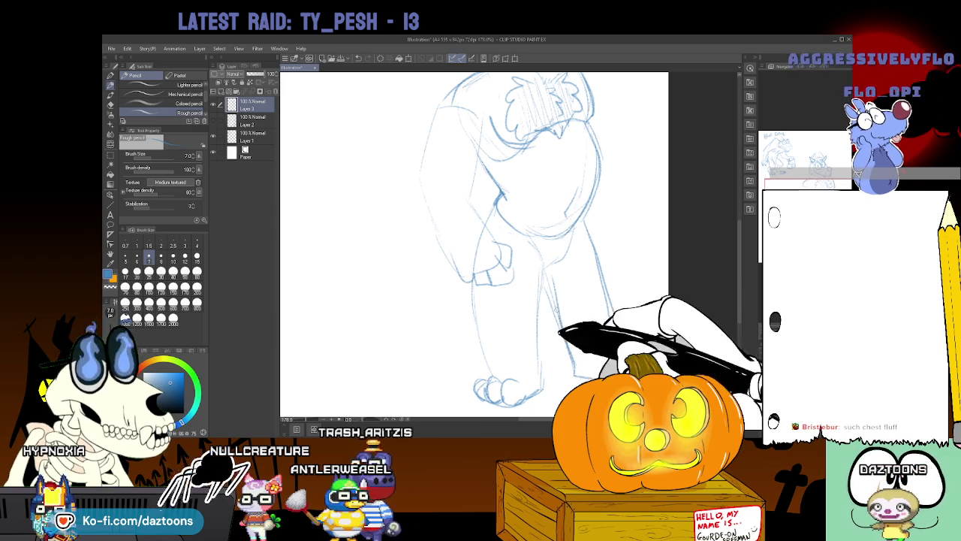
# Scroll the canvas from the waist area up to the head and werewolf sketch.
pyautogui.scroll(3, 473, 240)
pyautogui.scroll(-3, 473, 241)
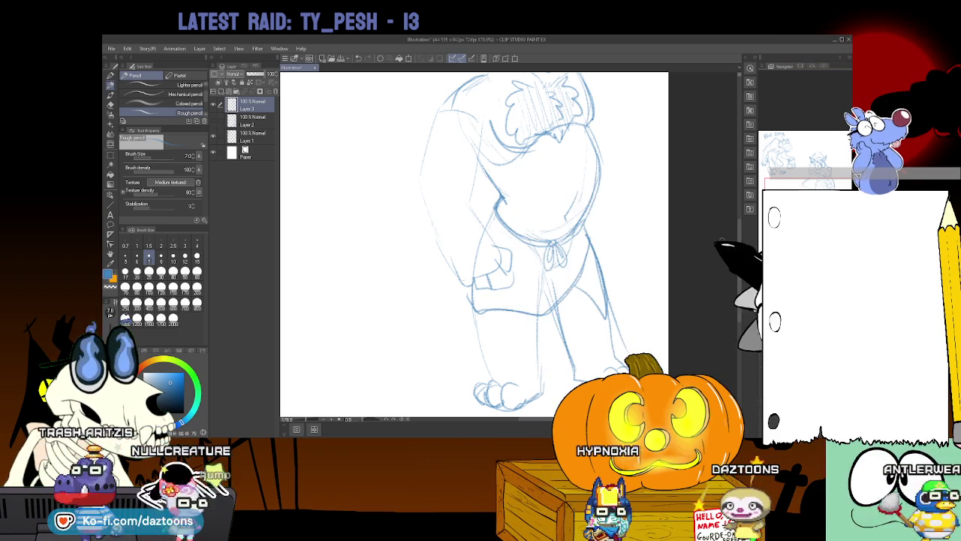
pyautogui.scroll(3, 485, 226)
pyautogui.scroll(2, 473, 241)
pyautogui.scroll(2, 473, 240)
pyautogui.scroll(1, 473, 240)
pyautogui.scroll(1, 473, 240)
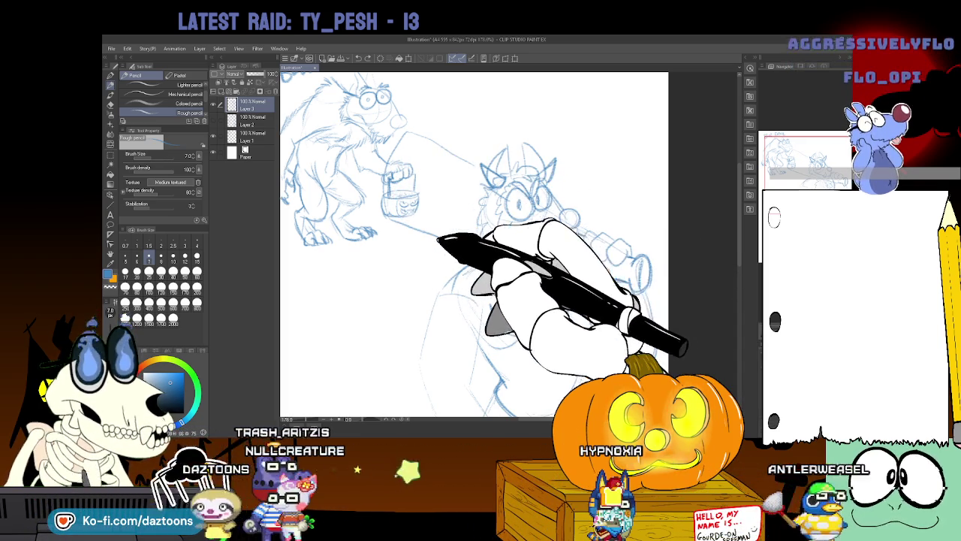
# Erase stray lines, switch back to the Rough pencil, and pan over the club and sash.
pyautogui.press('e')
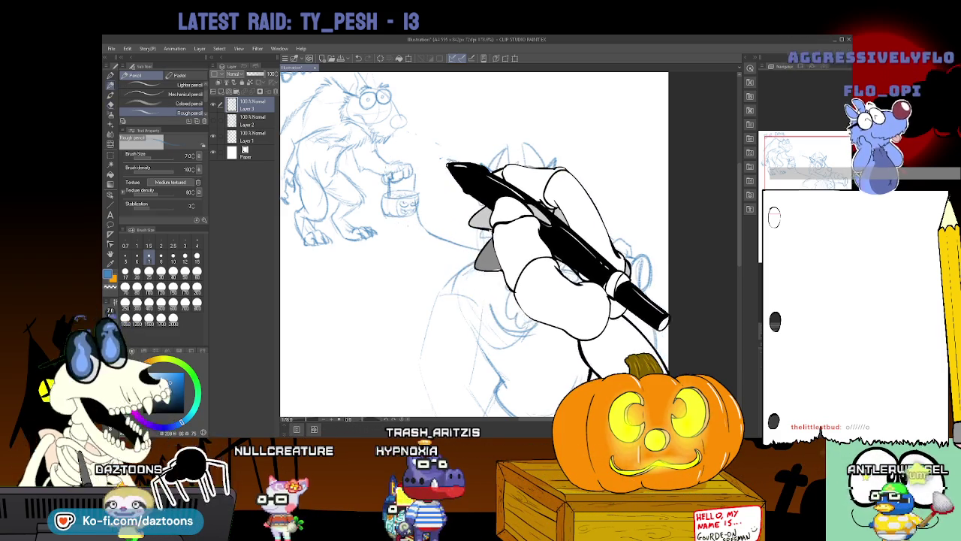
pyautogui.press('p')
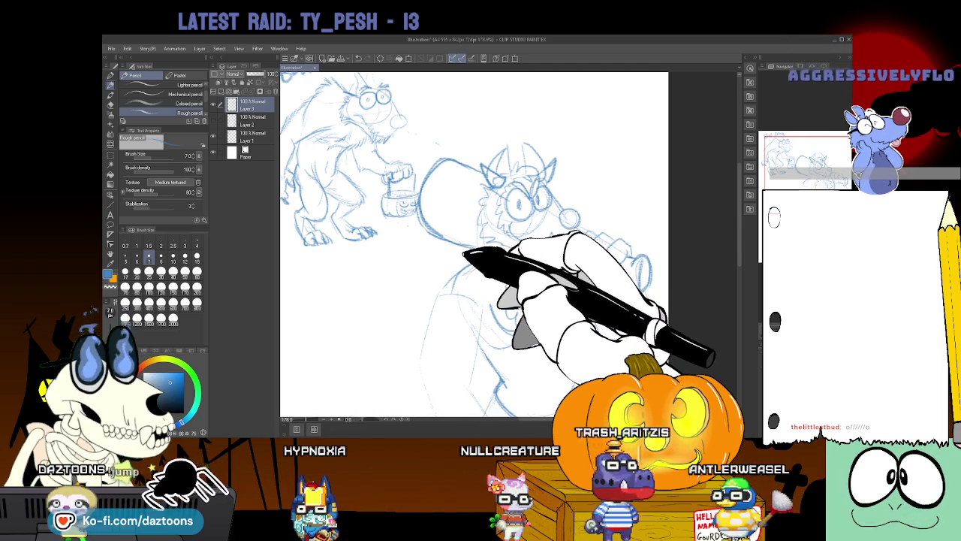
pyautogui.scroll(-2, 473, 244)
pyautogui.scroll(-3, 473, 244)
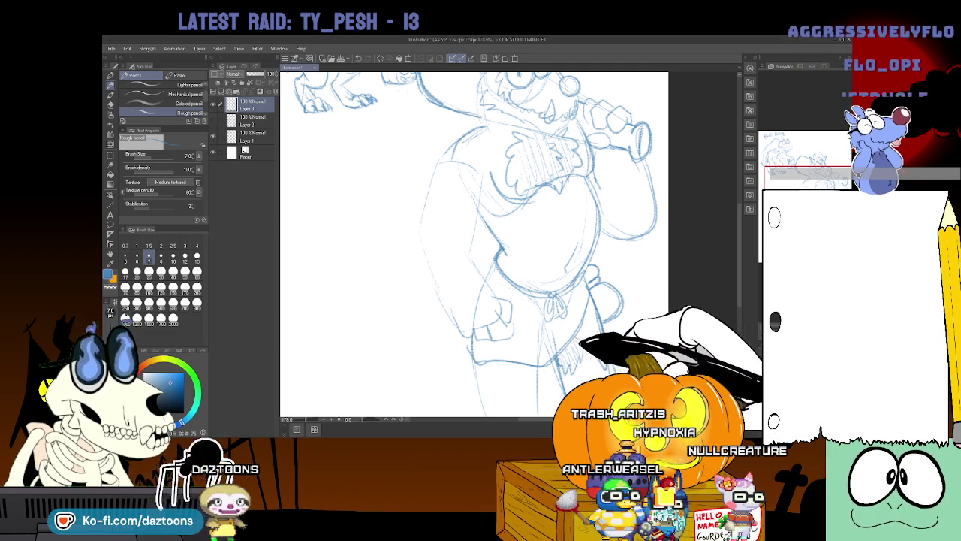
pyautogui.scroll(-1, 473, 244)
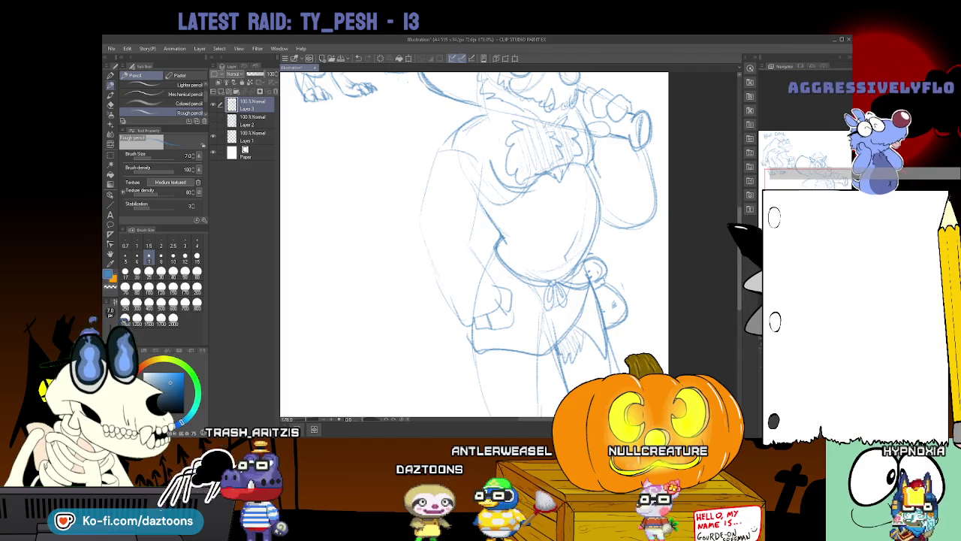
pyautogui.scroll(2, 472, 244)
pyautogui.scroll(2, 473, 244)
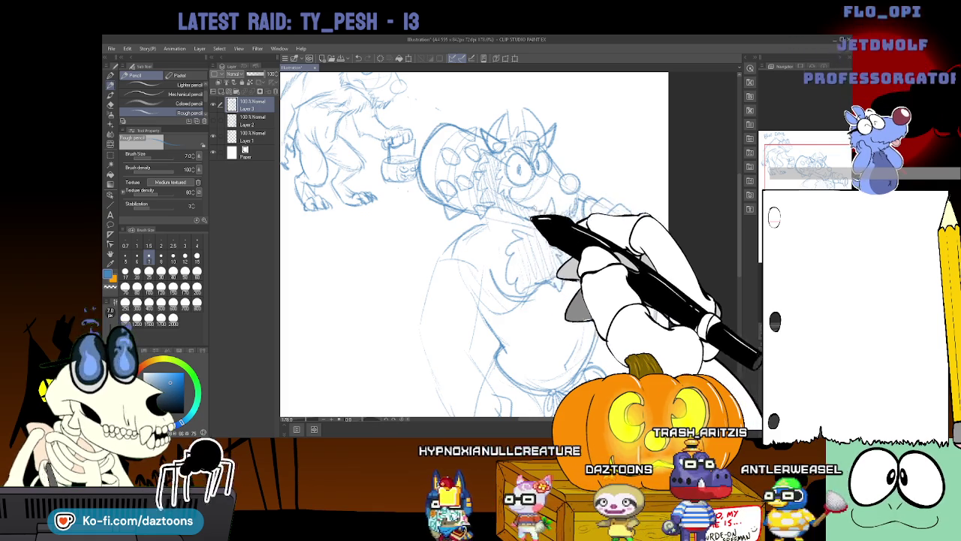
# Hatch the chest fluff with short strokes, scroll down to the legs, and undo the last stroke.
pyautogui.moveTo(499, 194); pyautogui.dragTo(557, 218)
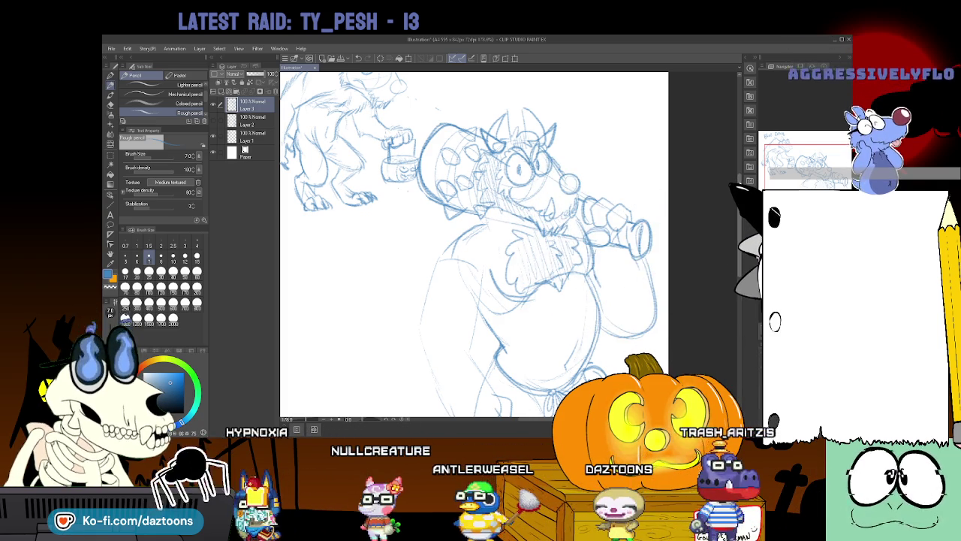
pyautogui.scroll(-2, 473, 244)
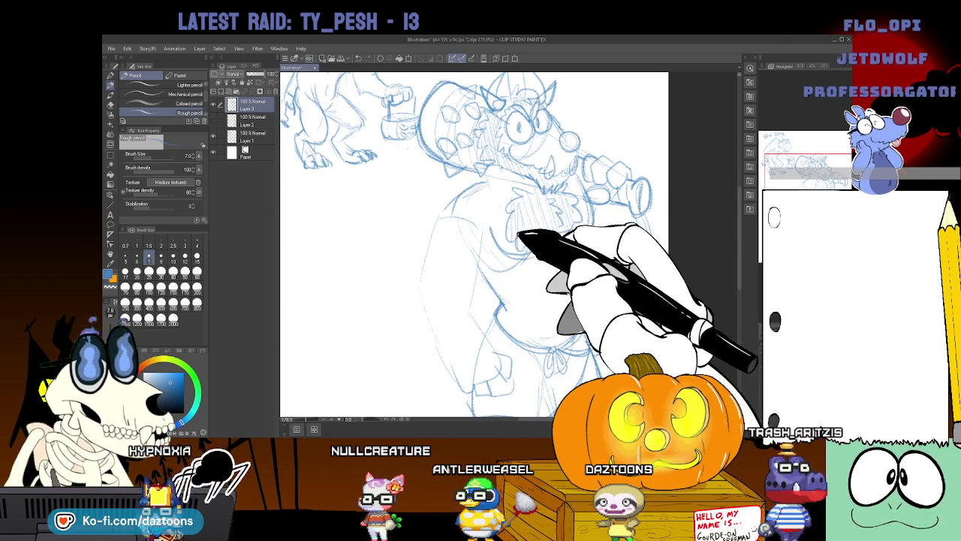
pyautogui.scroll(-2, 496, 196)
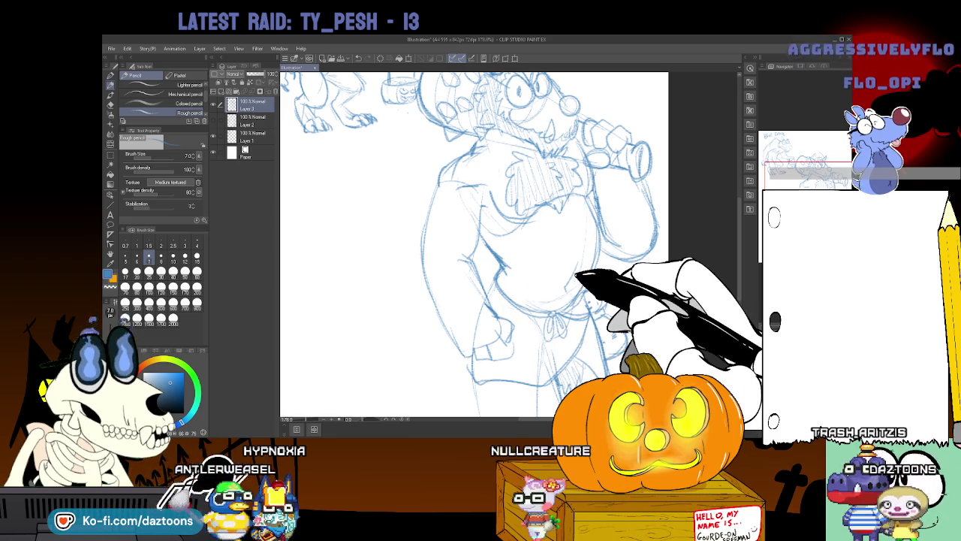
pyautogui.scroll(-3, 472, 244)
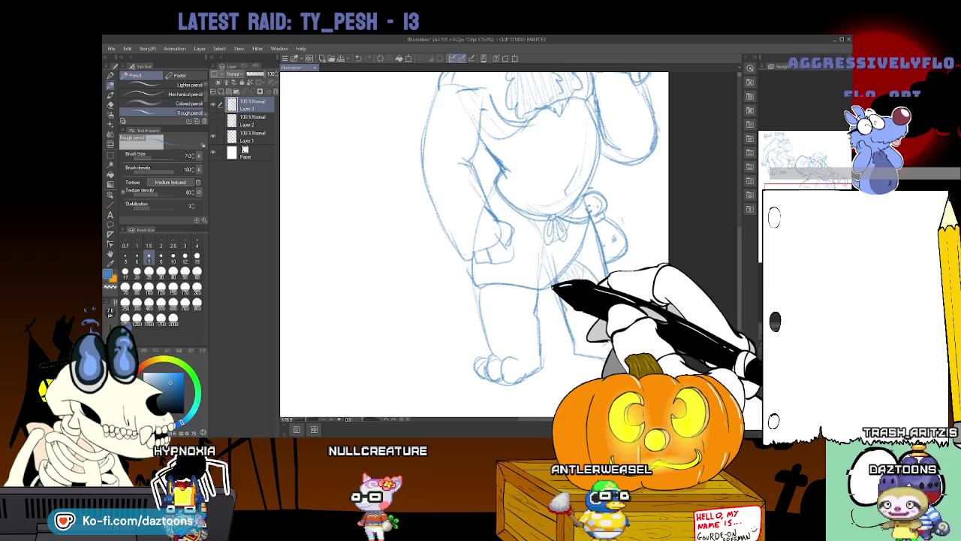
pyautogui.hotkey('ctrl', 'z')
# Scroll up to the creature's head and horns, then back down slightly.
pyautogui.scroll(1, 473, 244)
pyautogui.scroll(1, 473, 244)
pyautogui.scroll(1, 473, 244)
pyautogui.scroll(1, 473, 244)
pyautogui.scroll(1, 473, 244)
pyautogui.scroll(1, 473, 244)
pyautogui.scroll(1, 473, 244)
pyautogui.scroll(1, 473, 244)
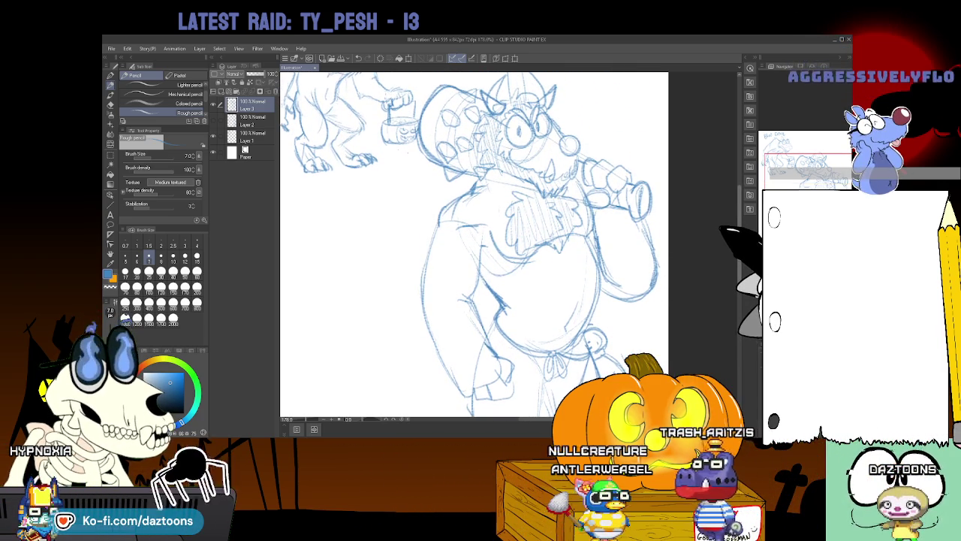
pyautogui.scroll(1, 473, 244)
pyautogui.scroll(1, 473, 244)
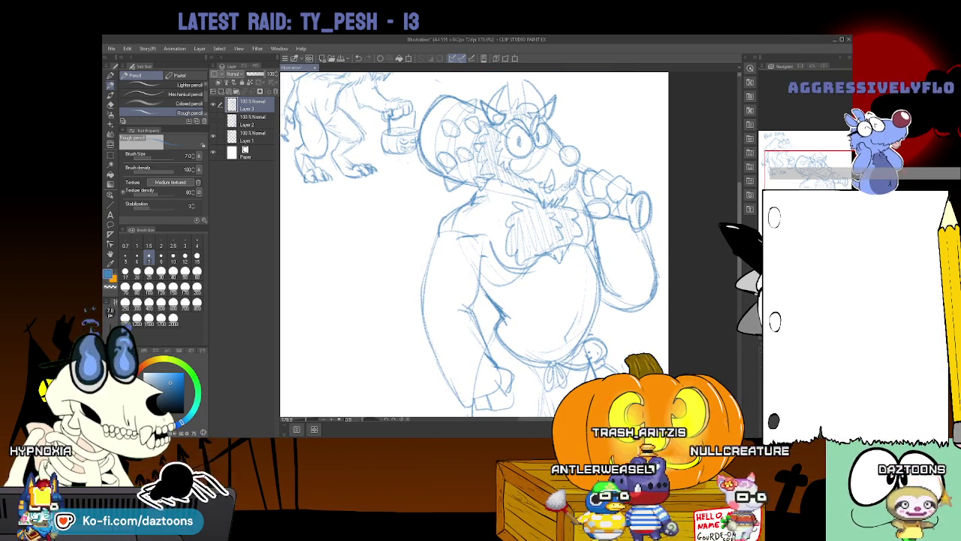
pyautogui.scroll(1, 473, 244)
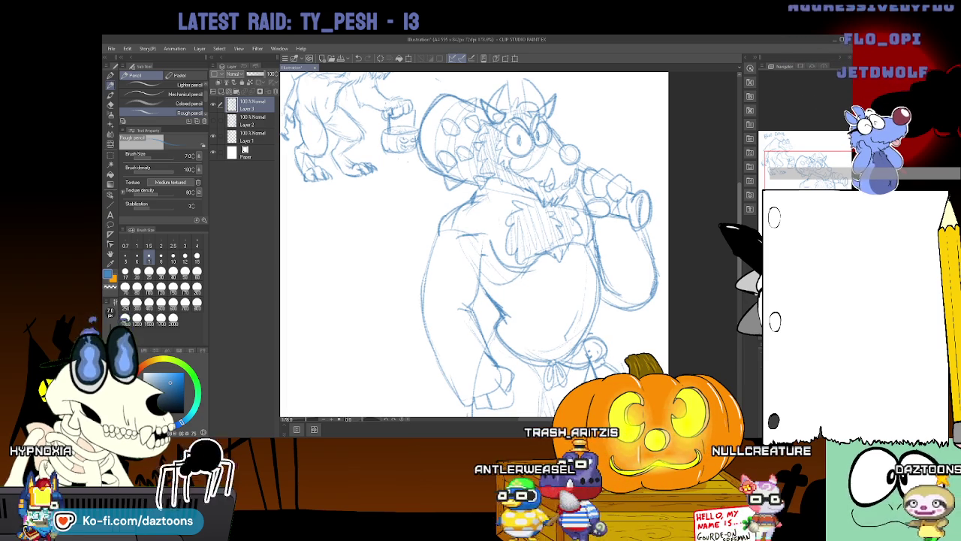
pyautogui.scroll(-1, 473, 244)
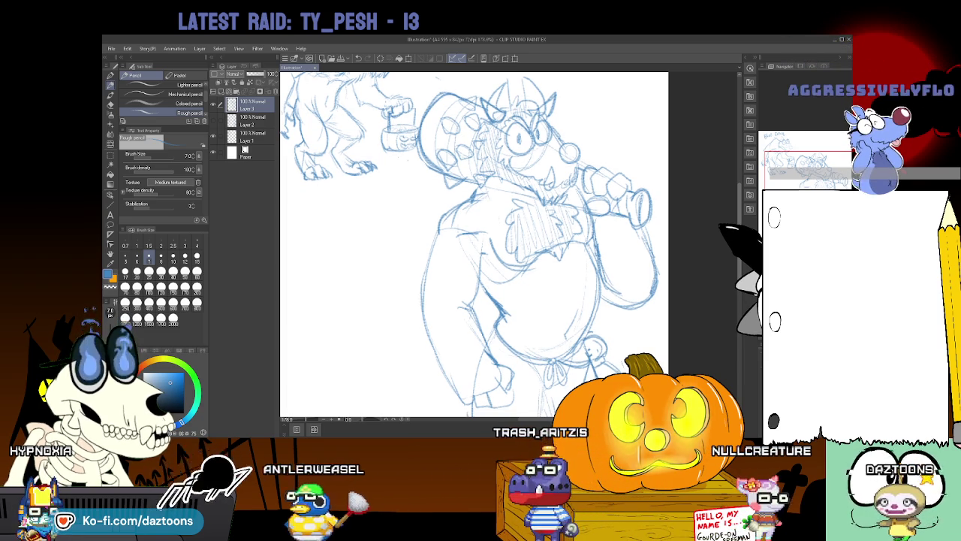
pyautogui.scroll(-1, 473, 244)
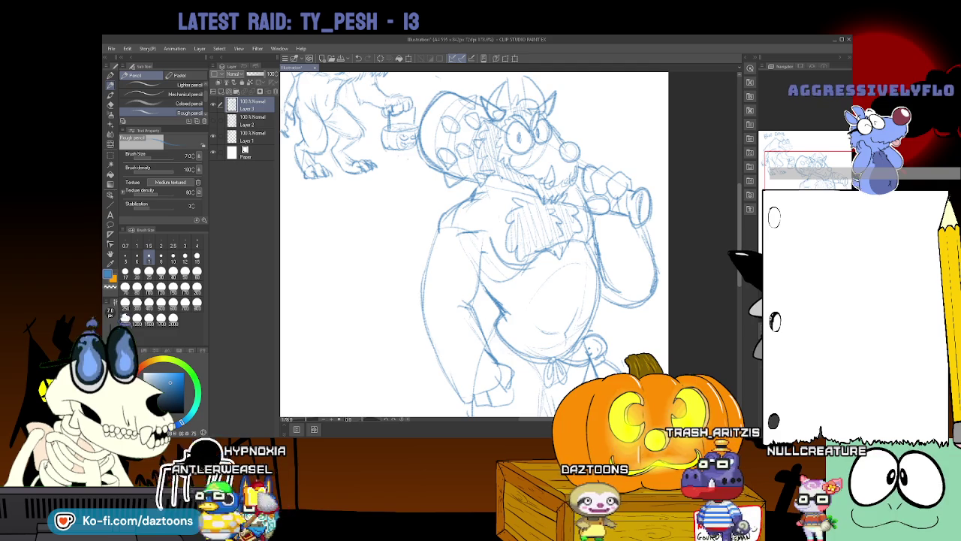
# Pan down to the creature's ankles for the studded cuffs, then back up a little.
pyautogui.scroll(-2, 473, 244)
pyautogui.scroll(-3, 473, 244)
pyautogui.scroll(-1, 473, 244)
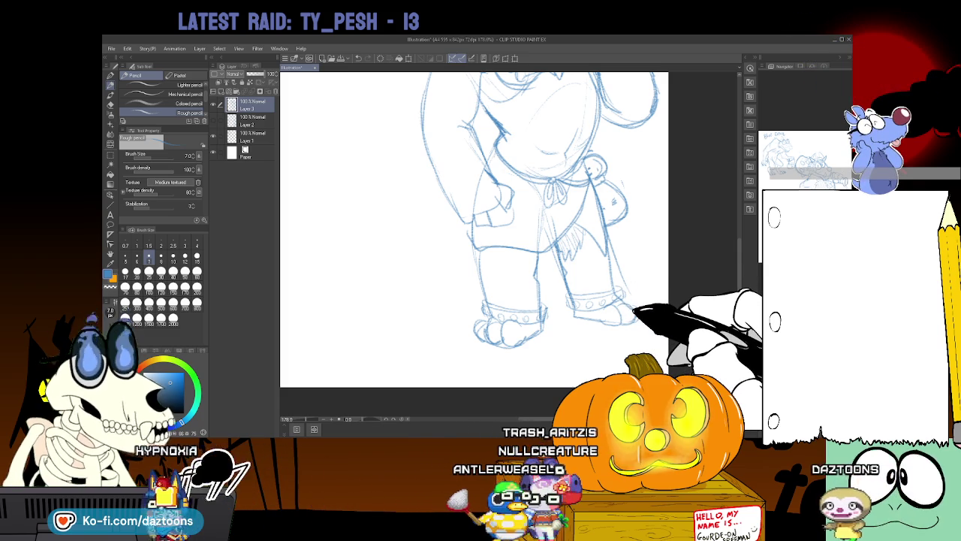
pyautogui.scroll(3, 473, 225)
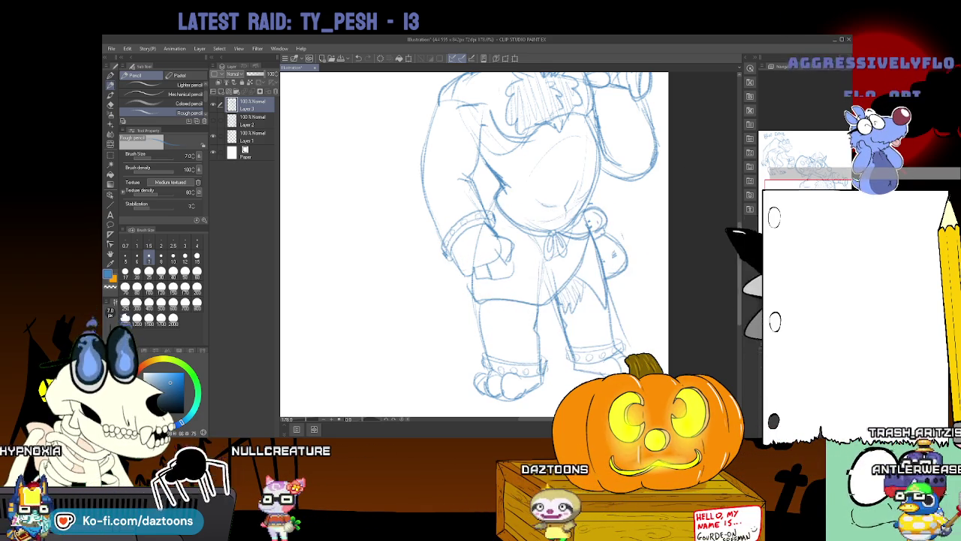
# Scroll up from the legs to the club, ruffled chest and head.
pyautogui.scroll(2, 473, 244)
pyautogui.scroll(3, 473, 244)
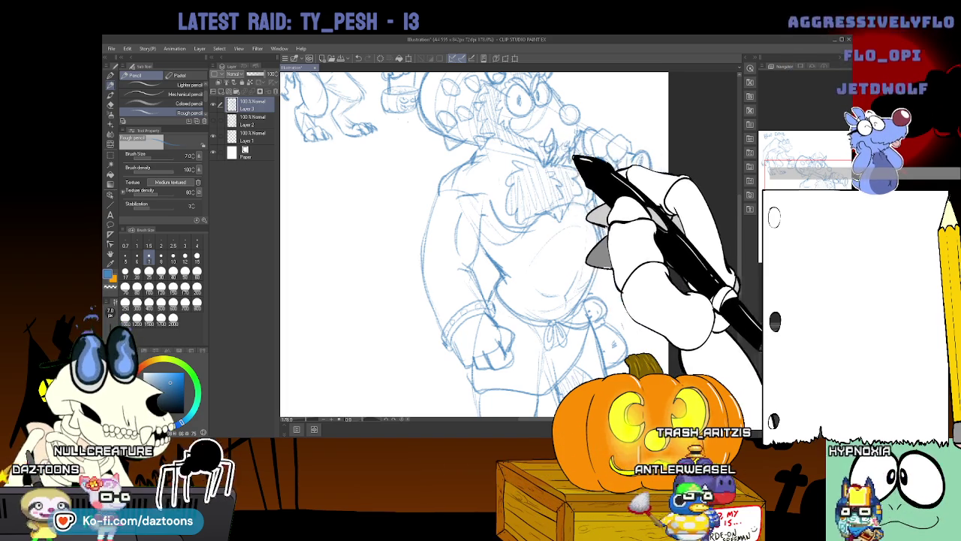
# Zoom out to about 74% so the whole page shows the Blue Devil and Oni figures.
pyautogui.scroll(3, 473, 244)
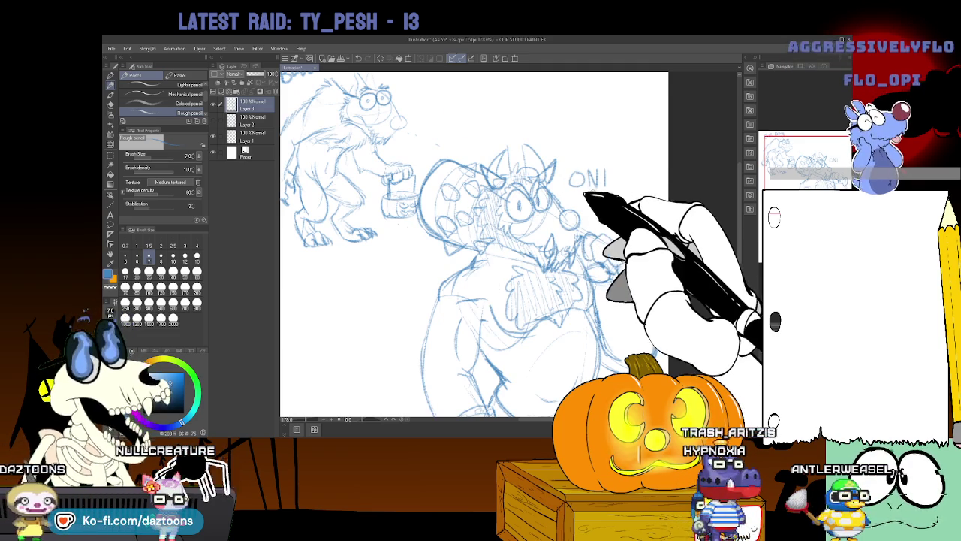
pyautogui.moveTo(583, 193); pyautogui.dragTo(564, 201)
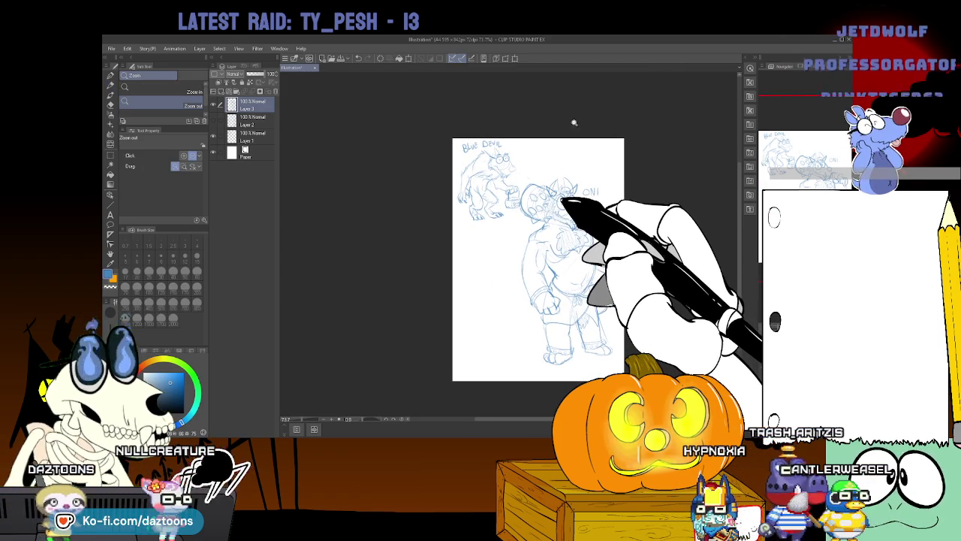
# Scale the Oni sketch down to about 71% and nudge it slightly left.
pyautogui.hotkey('ctrl', 't')
pyautogui.moveTo(603, 201); pyautogui.dragTo(588, 228)
pyautogui.moveTo(564, 274); pyautogui.dragTo(558, 272)
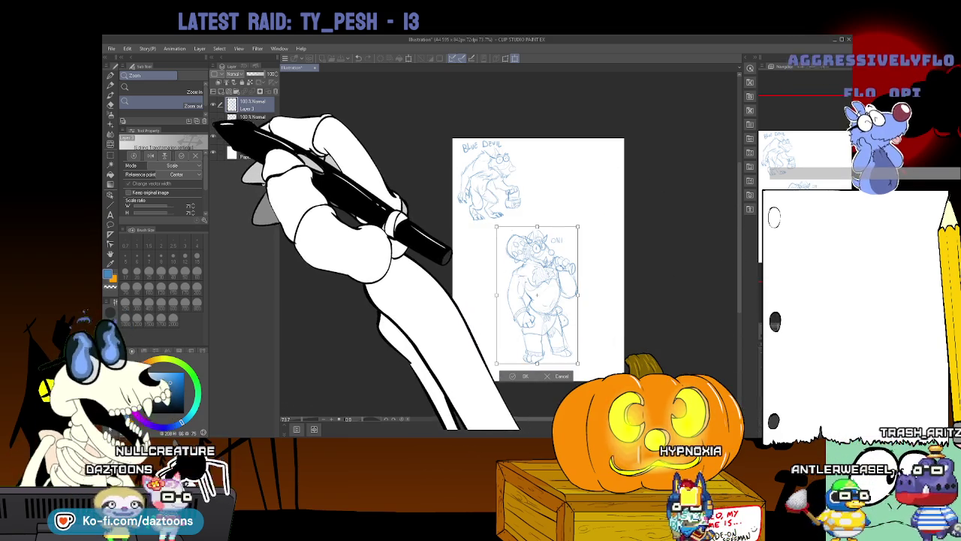
pyautogui.press('Return')
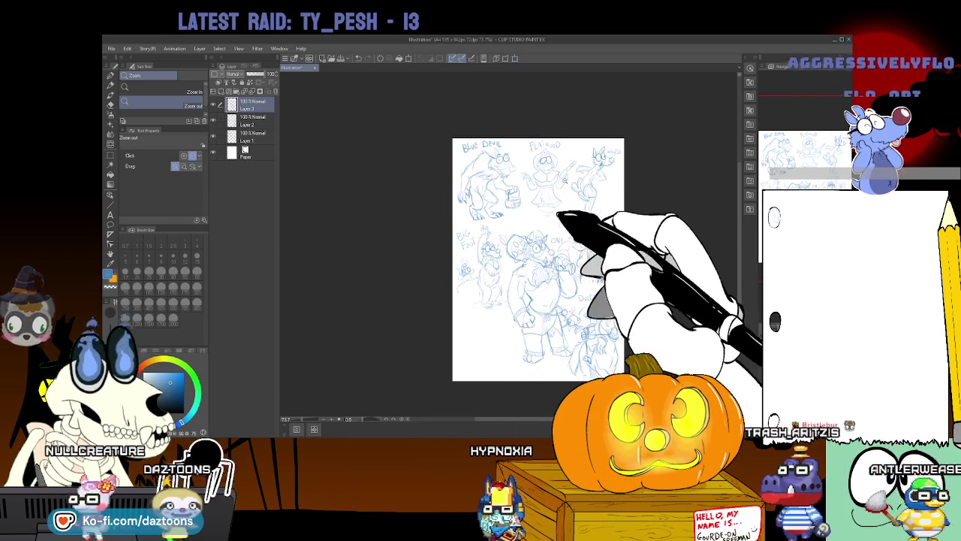
# Shrink the Oni sketch further to 84% and settle it in the lower-left of the page.
pyautogui.hotkey('ctrl', 't')
pyautogui.moveTo(537, 294); pyautogui.dragTo(523, 317)
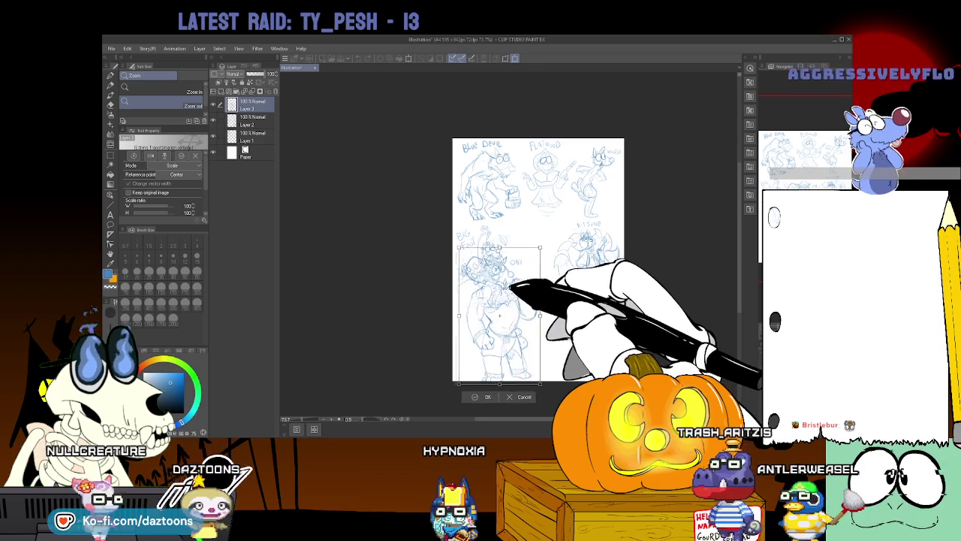
pyautogui.moveTo(564, 247); pyautogui.dragTo(559, 269)
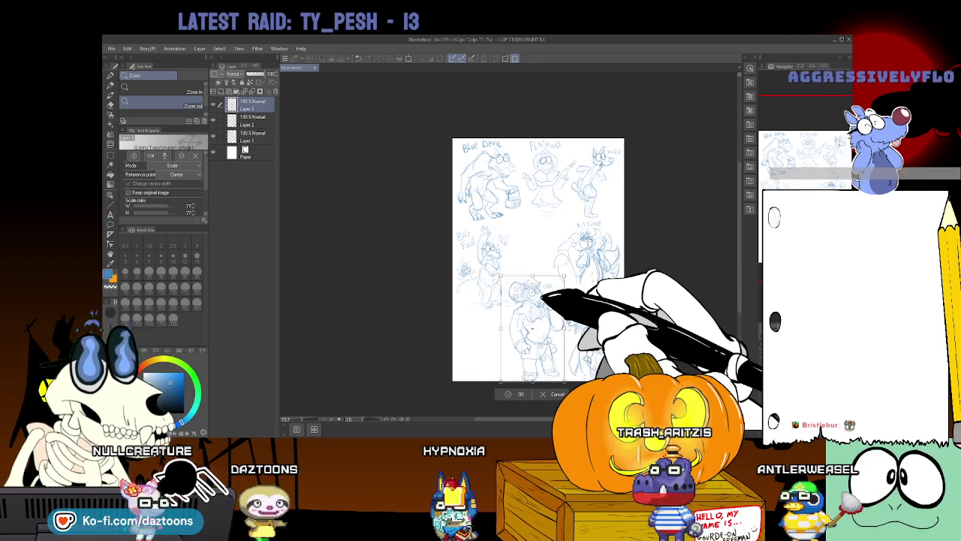
pyautogui.moveTo(542, 291)
pyautogui.mouseDown()
pyautogui.moveTo(544, 242)
pyautogui.moveTo(498, 303)
pyautogui.moveTo(512, 283)
pyautogui.moveTo(539, 308)
pyautogui.mouseUp()
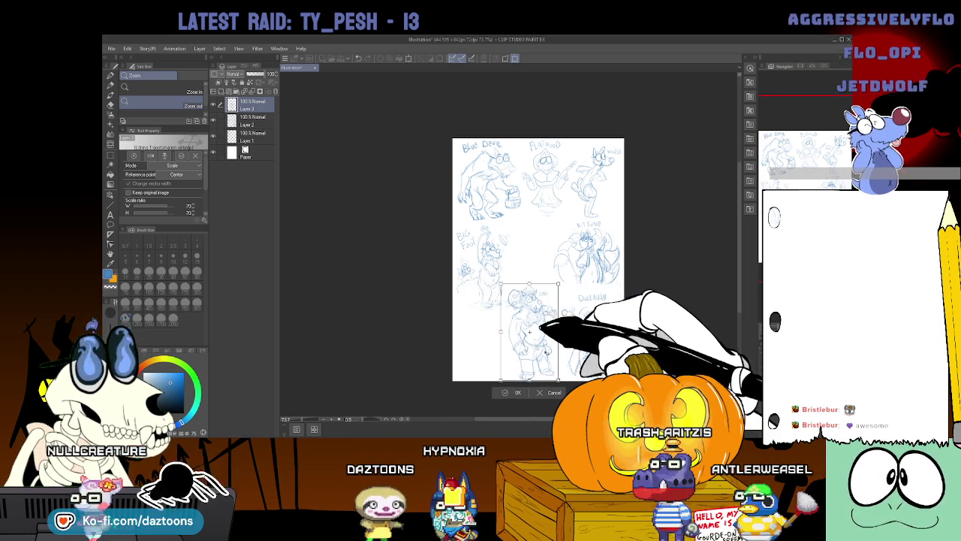
pyautogui.press('Return')
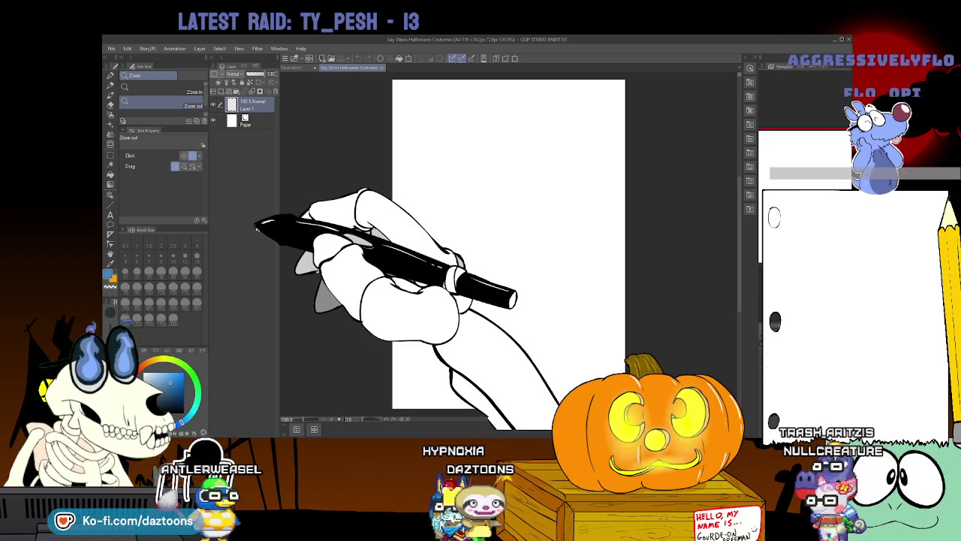
# Zoom in on the blank page and start the head with Rough pencil arcs, undoing false starts.
pyautogui.click(465, 161)
pyautogui.moveTo(492, 182); pyautogui.dragTo(494, 198)
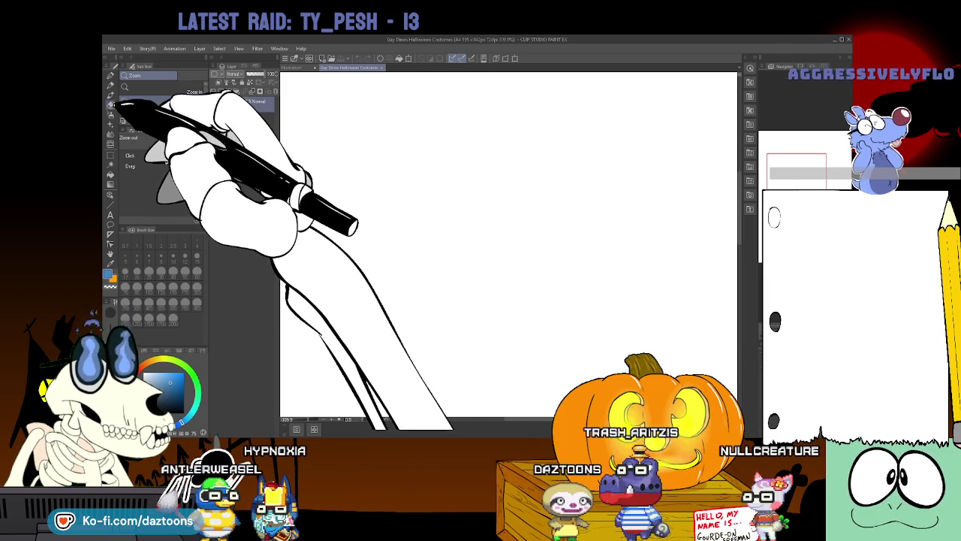
pyautogui.click(110, 84)
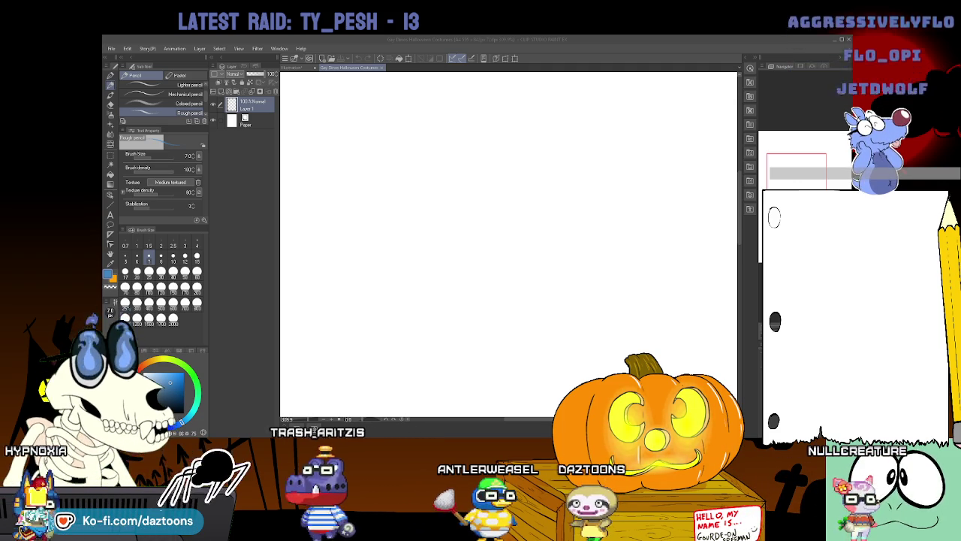
pyautogui.moveTo(436, 130)
pyautogui.mouseDown()
pyautogui.moveTo(449, 123)
pyautogui.moveTo(397, 162)
pyautogui.mouseUp()
pyautogui.hotkey('ctrl', 'z')
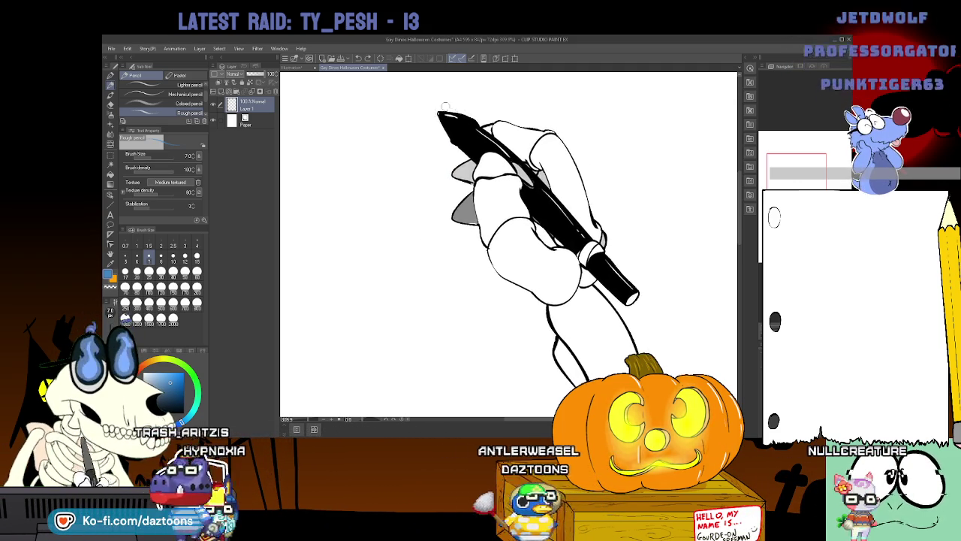
pyautogui.moveTo(454, 111)
pyautogui.mouseDown()
pyautogui.moveTo(482, 171)
pyautogui.moveTo(480, 107)
pyautogui.mouseUp()
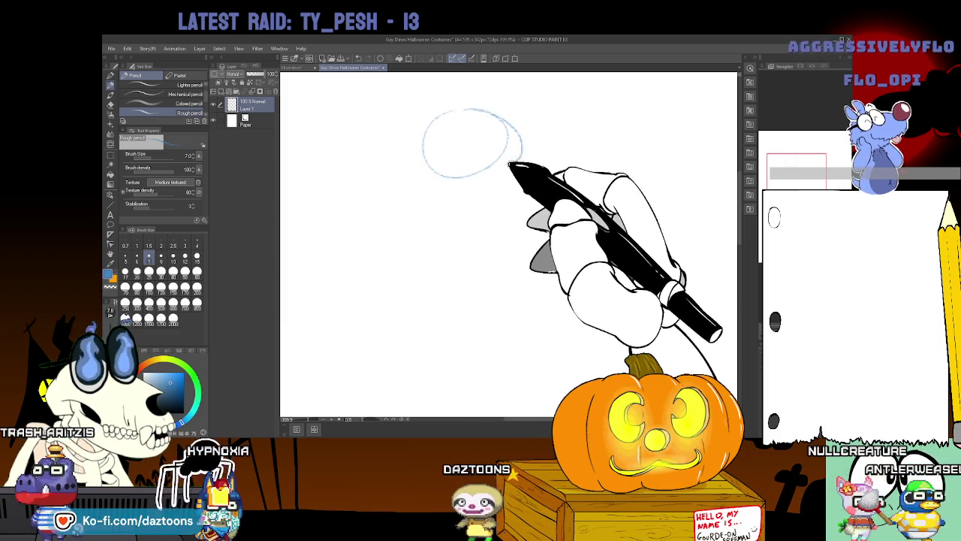
pyautogui.moveTo(464, 133); pyautogui.dragTo(473, 174)
pyautogui.hotkey('ctrl', 'z')
# Draw the oval head outline, eye marks, and long fang and neck lines.
pyautogui.moveTo(470, 108); pyautogui.dragTo(464, 171)
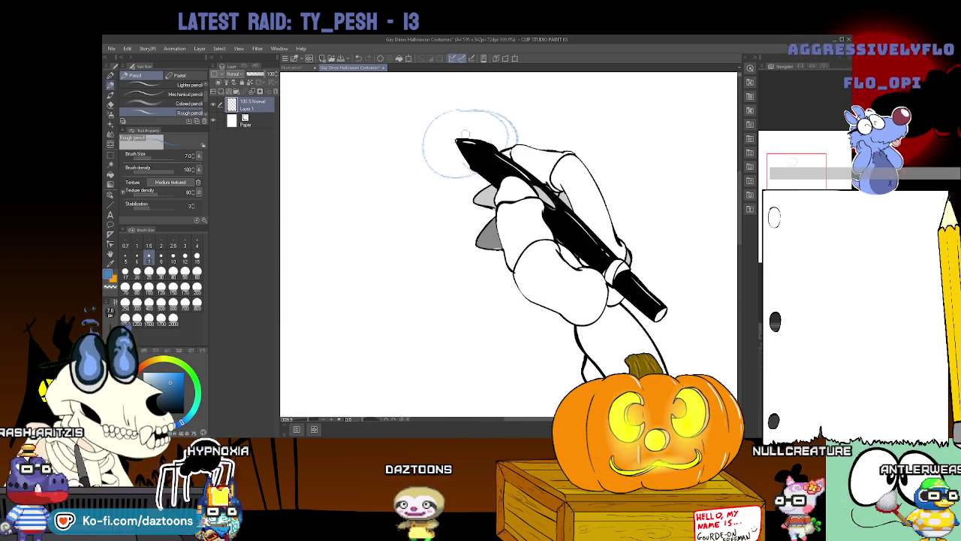
pyautogui.moveTo(501, 112); pyautogui.dragTo(523, 134)
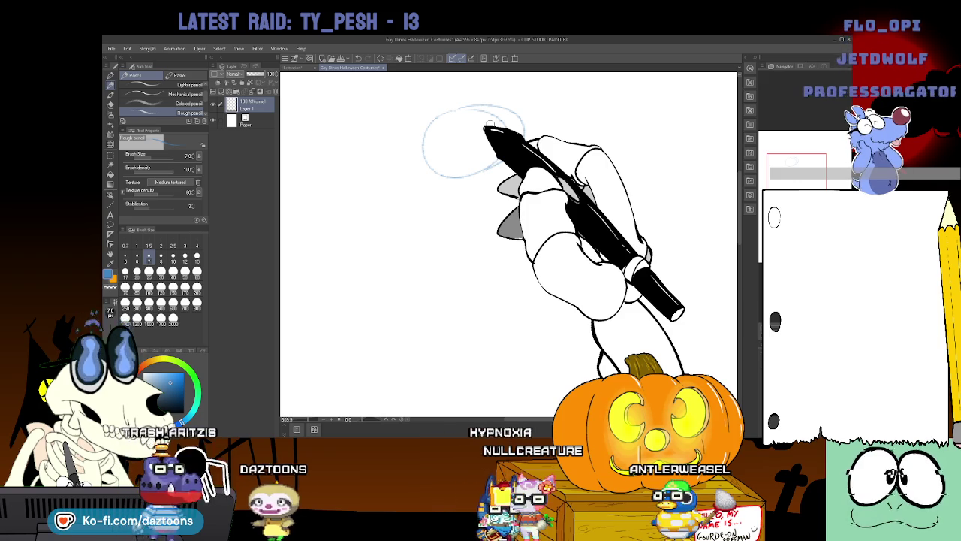
pyautogui.moveTo(473, 96); pyautogui.dragTo(454, 159)
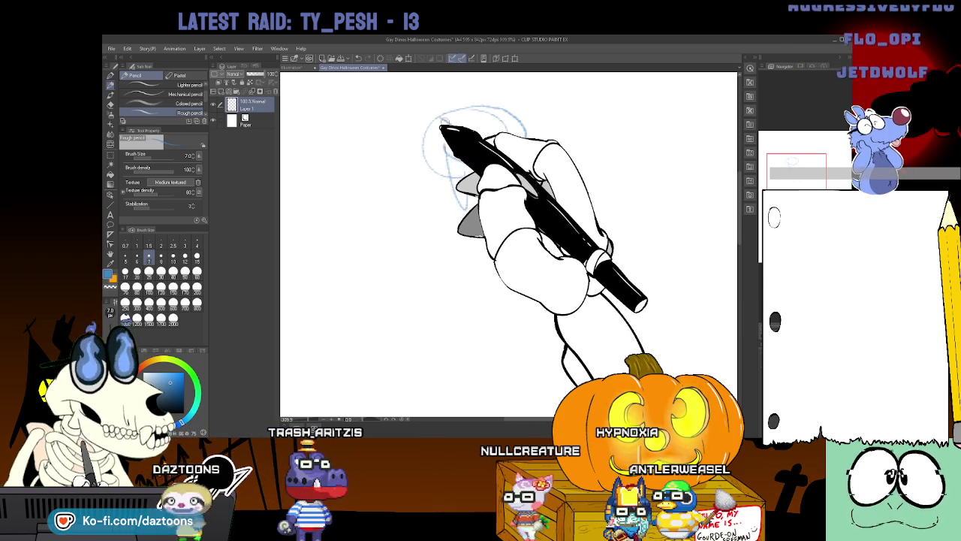
pyautogui.moveTo(455, 117)
pyautogui.mouseDown()
pyautogui.moveTo(465, 120)
pyautogui.moveTo(430, 114)
pyautogui.moveTo(414, 160)
pyautogui.moveTo(488, 185)
pyautogui.mouseUp()
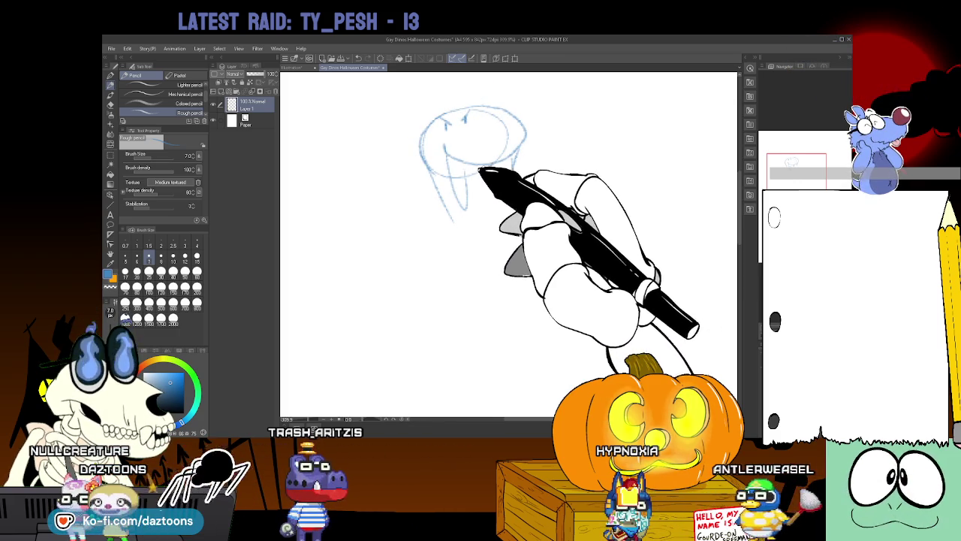
pyautogui.moveTo(493, 204); pyautogui.dragTo(517, 262)
pyautogui.moveTo(451, 216); pyautogui.dragTo(440, 303)
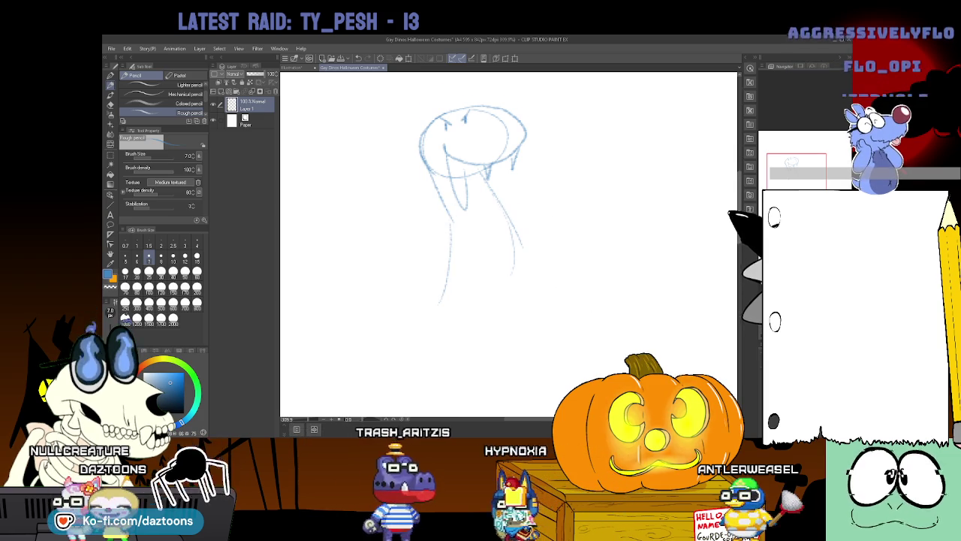
# Sketch the body curving down from the neck, the curving tail and the legs.
pyautogui.scroll(-2, 472, 188)
pyautogui.scroll(-1, 472, 187)
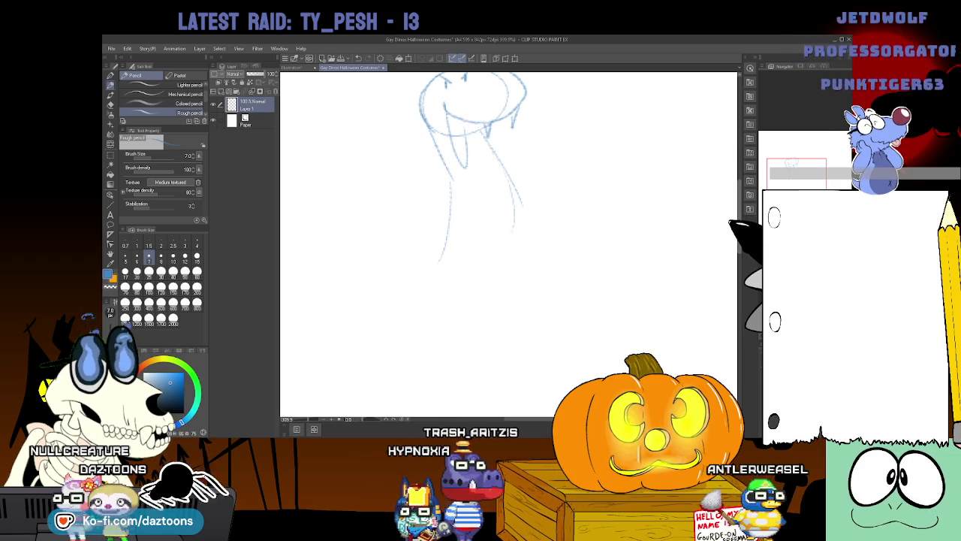
pyautogui.scroll(-1, 473, 188)
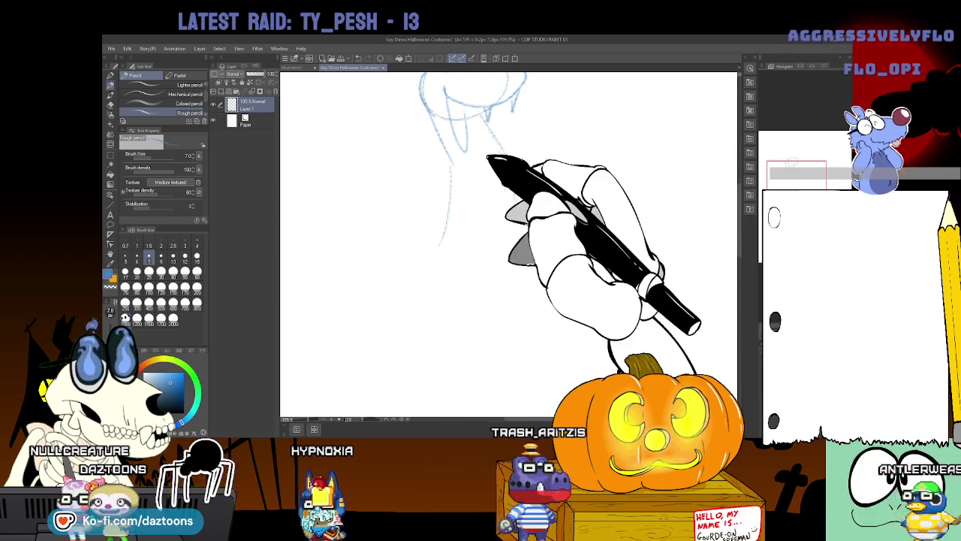
pyautogui.moveTo(515, 307); pyautogui.dragTo(418, 294)
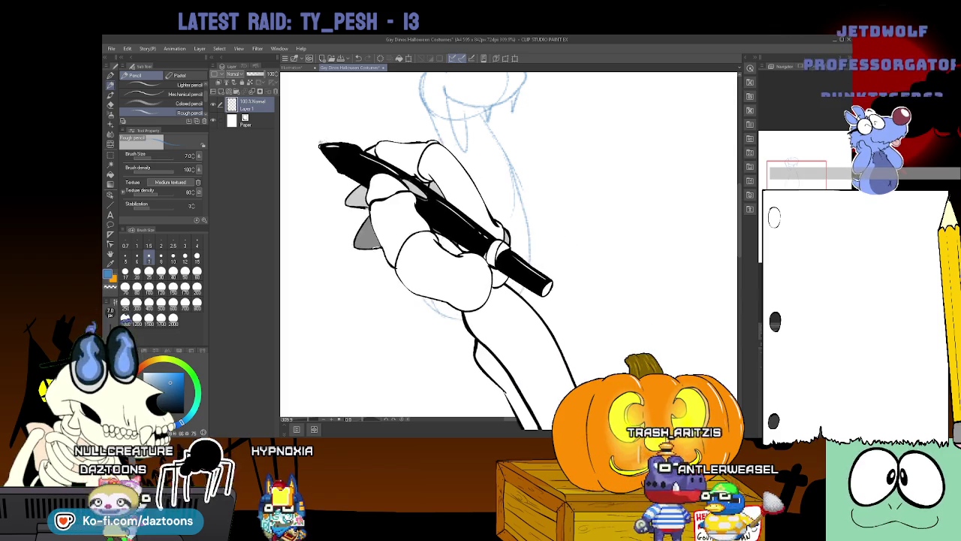
pyautogui.moveTo(322, 145); pyautogui.dragTo(417, 239)
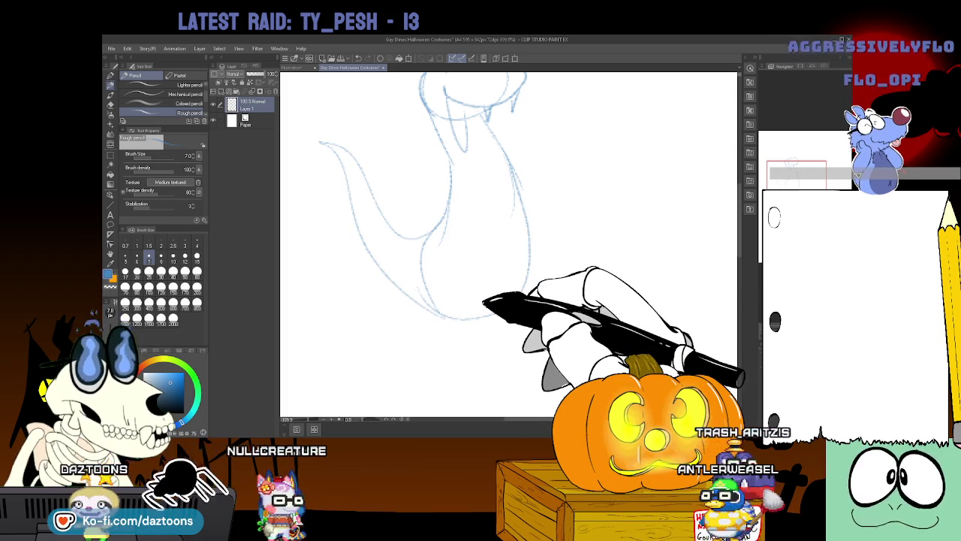
pyautogui.moveTo(316, 174)
pyautogui.mouseDown()
pyautogui.moveTo(344, 214)
pyautogui.moveTo(479, 287)
pyautogui.mouseUp()
pyautogui.moveTo(432, 309); pyautogui.dragTo(453, 362)
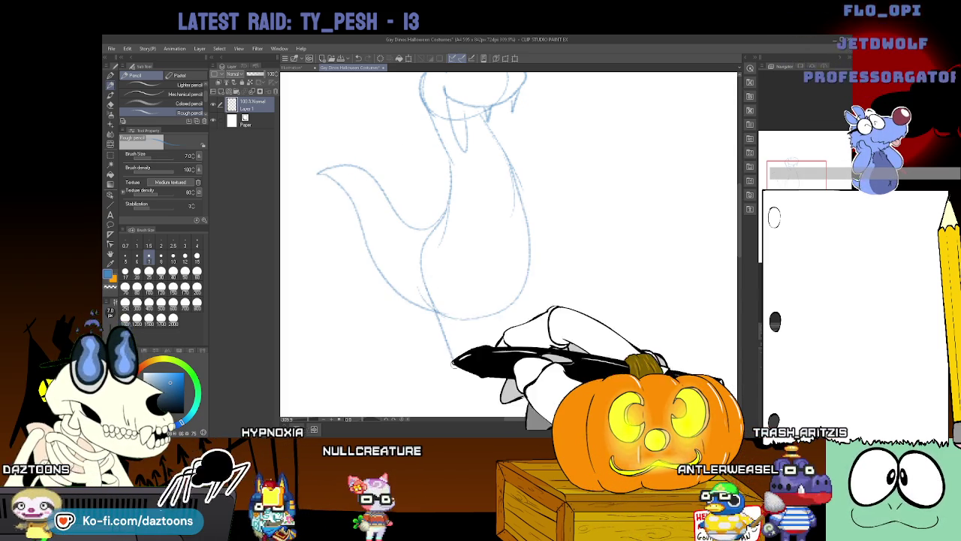
pyautogui.moveTo(488, 315); pyautogui.dragTo(489, 374)
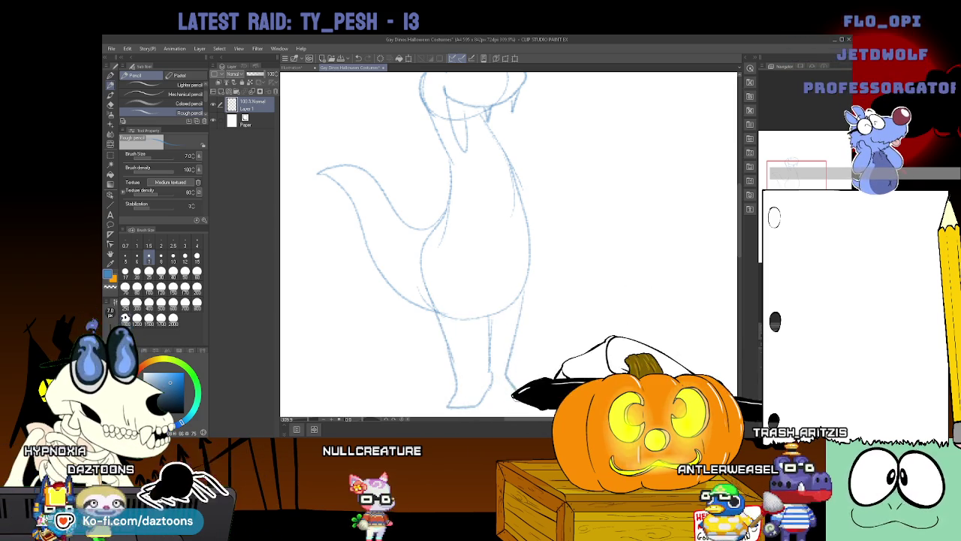
# Add neck strokes and the raised right arm with an open clawed hand.
pyautogui.scroll(5, 508, 244)
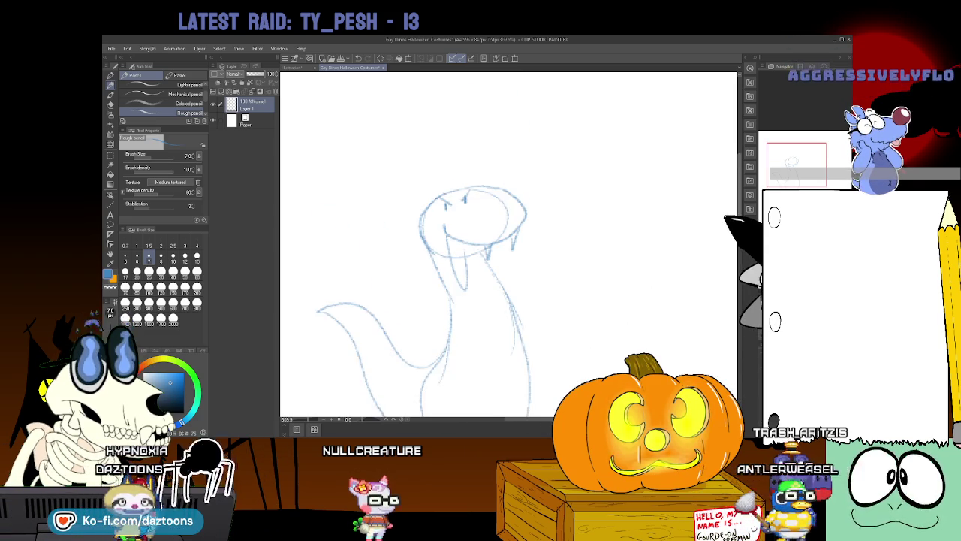
pyautogui.scroll(-2, 508, 244)
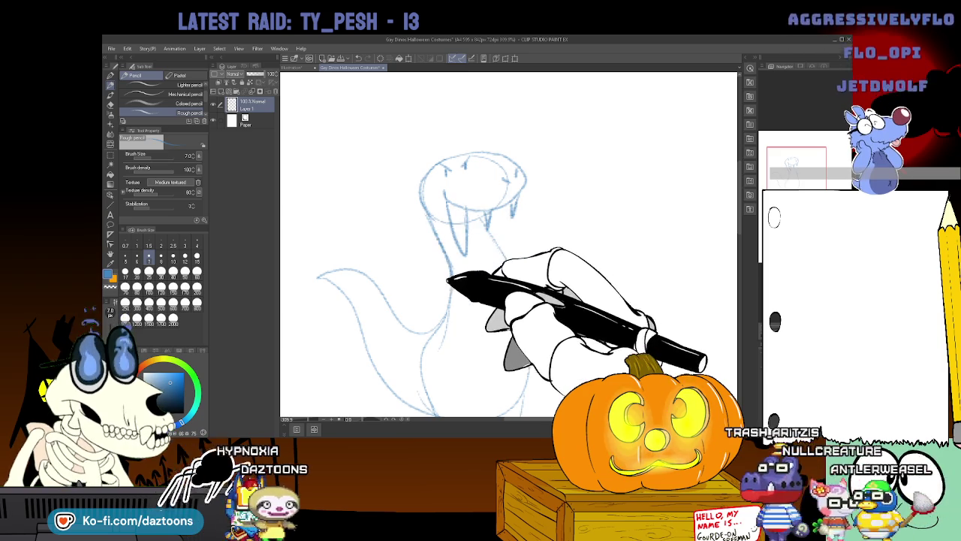
pyautogui.moveTo(448, 279)
pyautogui.mouseDown()
pyautogui.moveTo(422, 251)
pyautogui.moveTo(392, 279)
pyautogui.moveTo(451, 268)
pyautogui.mouseUp()
pyautogui.moveTo(523, 245); pyautogui.dragTo(532, 253)
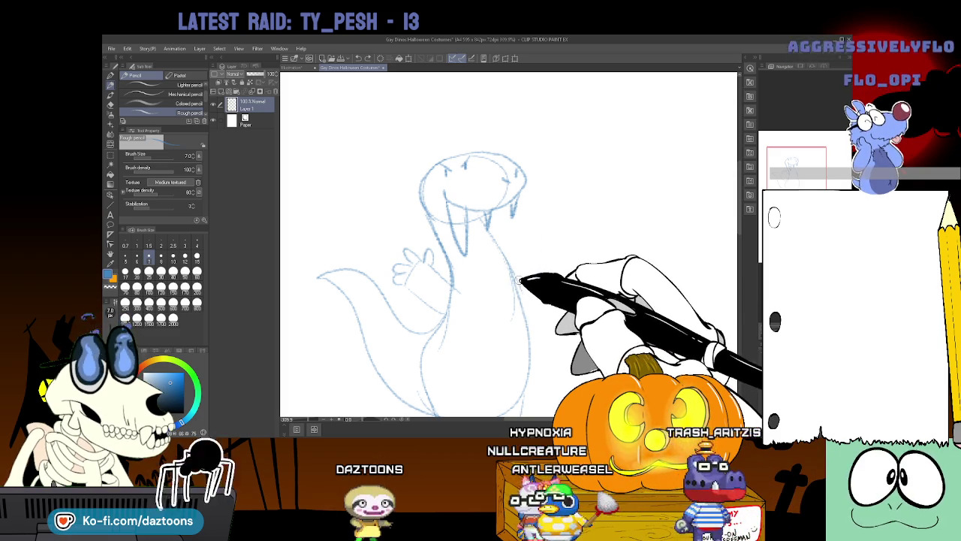
pyautogui.moveTo(521, 257); pyautogui.dragTo(551, 250)
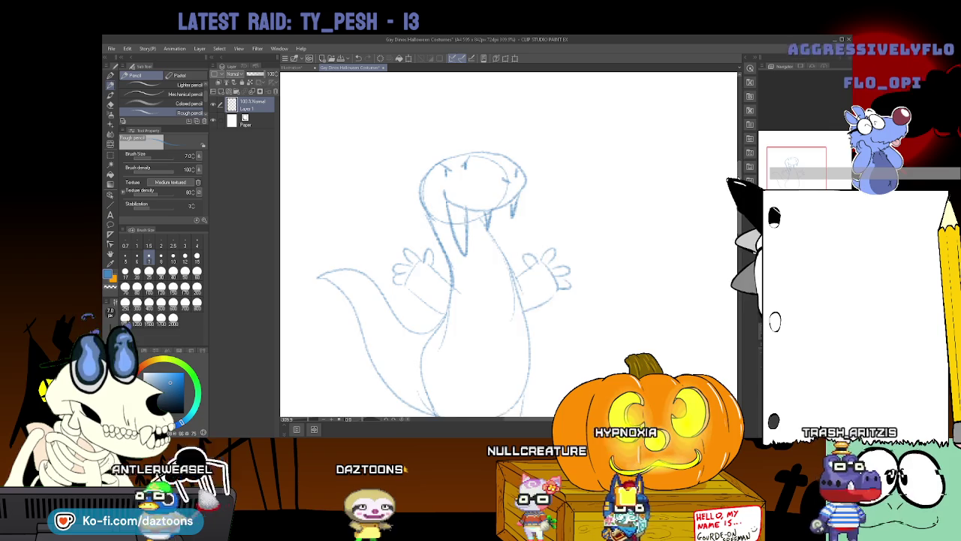
pyautogui.scroll(-3, 509, 244)
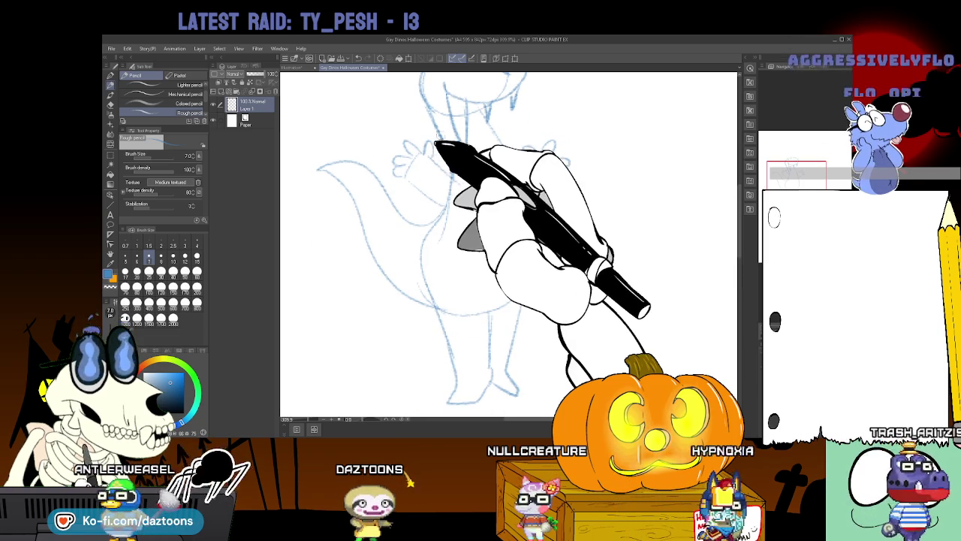
# Draw the cape's high collar and zigzag-hemmed outline, then hatch the left panel.
pyautogui.moveTo(450, 167)
pyautogui.mouseDown()
pyautogui.moveTo(461, 140)
pyautogui.moveTo(443, 144)
pyautogui.moveTo(497, 178)
pyautogui.mouseUp()
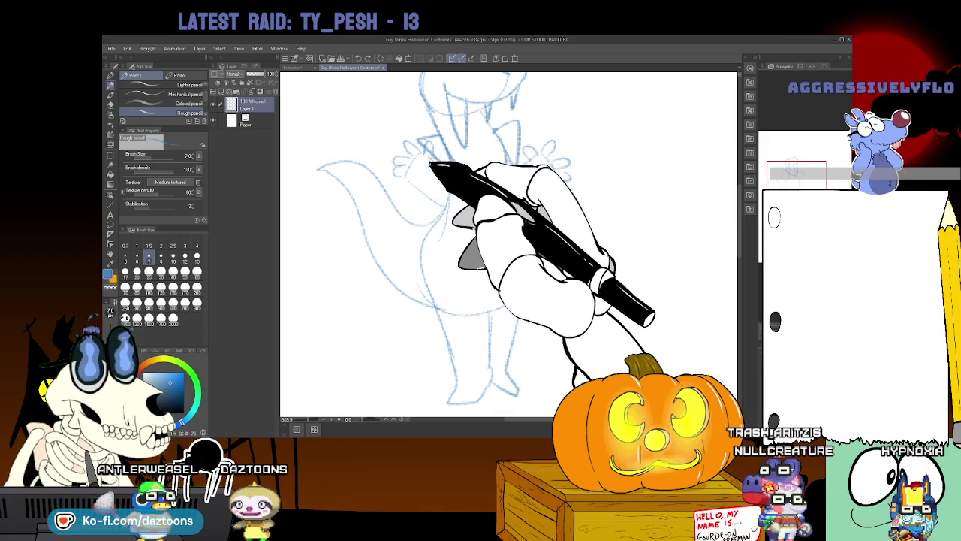
pyautogui.moveTo(390, 193)
pyautogui.mouseDown()
pyautogui.moveTo(368, 338)
pyautogui.moveTo(444, 322)
pyautogui.mouseUp()
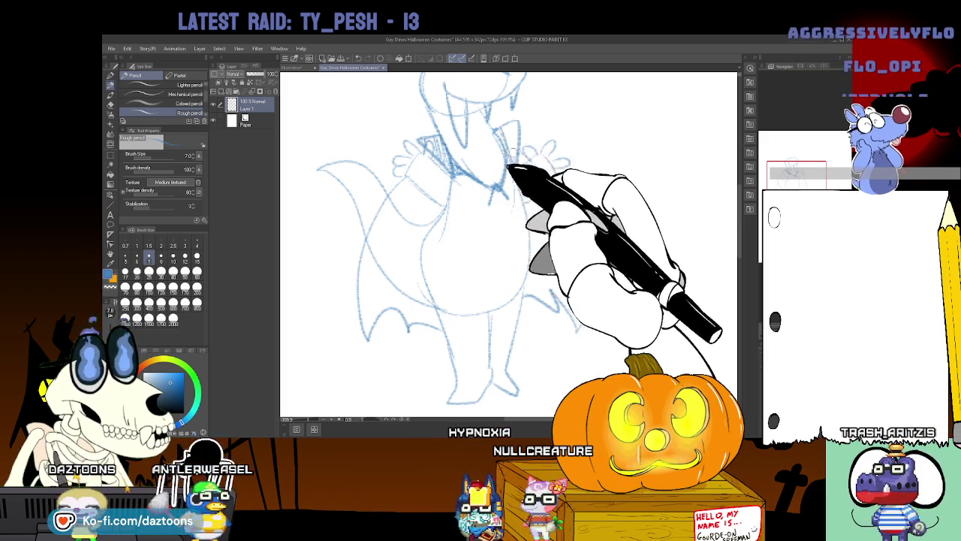
pyautogui.moveTo(364, 241)
pyautogui.mouseDown()
pyautogui.moveTo(390, 323)
pyautogui.moveTo(409, 300)
pyautogui.moveTo(398, 315)
pyautogui.mouseUp()
pyautogui.moveTo(406, 226); pyautogui.dragTo(428, 286)
pyautogui.moveTo(398, 188); pyautogui.dragTo(420, 240)
# Hatch shading across the right cape panel.
pyautogui.moveTo(529, 210); pyautogui.dragTo(552, 286)
pyautogui.moveTo(548, 240); pyautogui.dragTo(574, 323)
pyautogui.moveTo(571, 255); pyautogui.dragTo(562, 231)
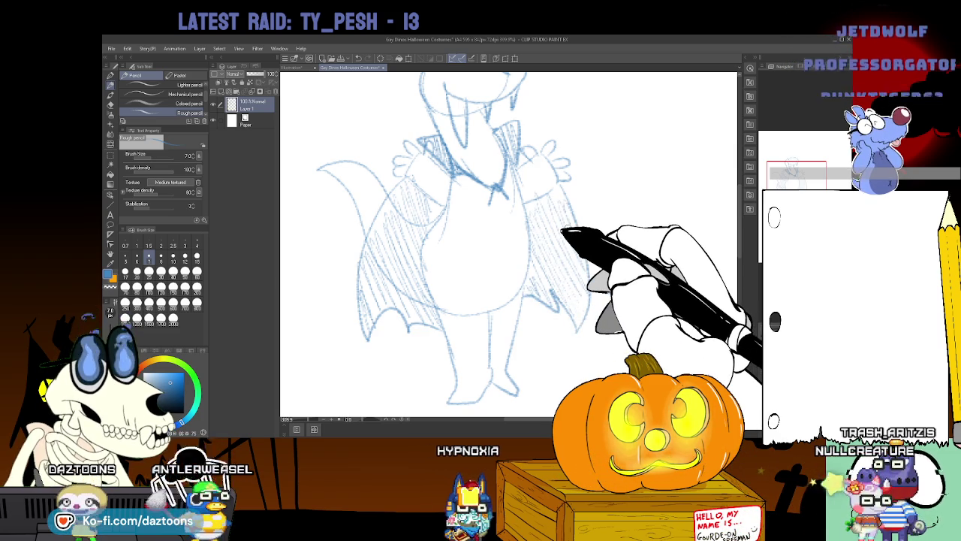
pyautogui.scroll(3, 508, 244)
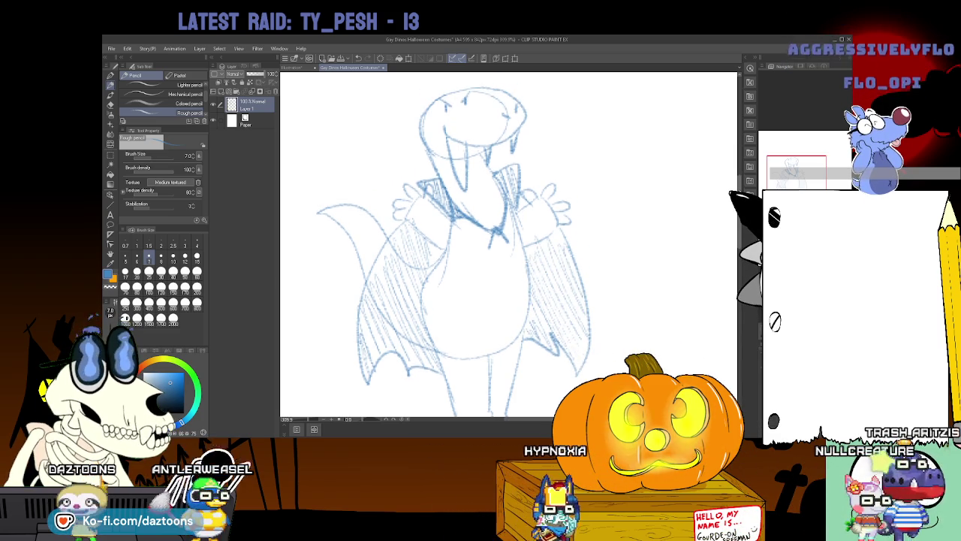
# Scroll down the canvas to bring the creature's vest and legs into view.
pyautogui.scroll(-3, 509, 244)
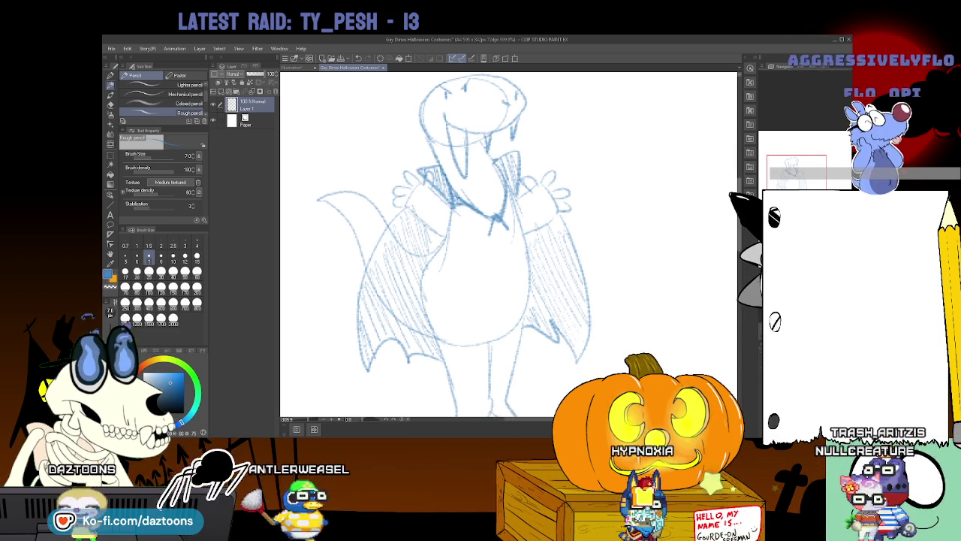
pyautogui.scroll(-2, 508, 244)
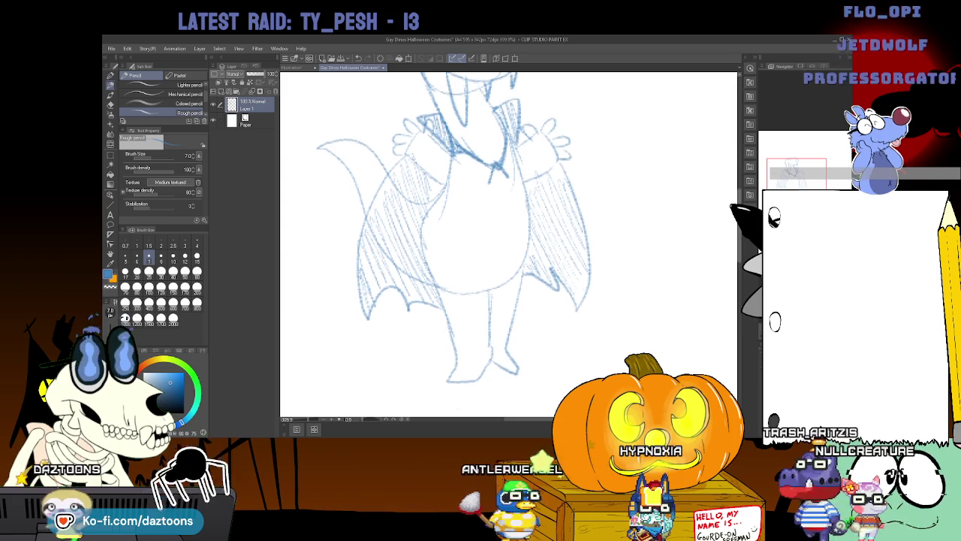
pyautogui.scroll(-1, 509, 244)
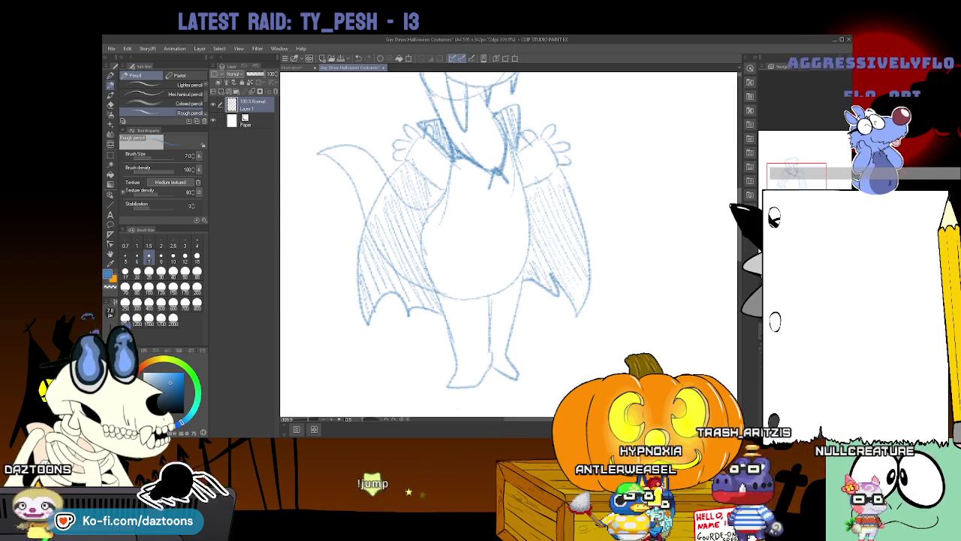
pyautogui.scroll(2, 509, 244)
pyautogui.scroll(3, 508, 244)
pyautogui.scroll(-1, 509, 244)
pyautogui.scroll(-1, 509, 244)
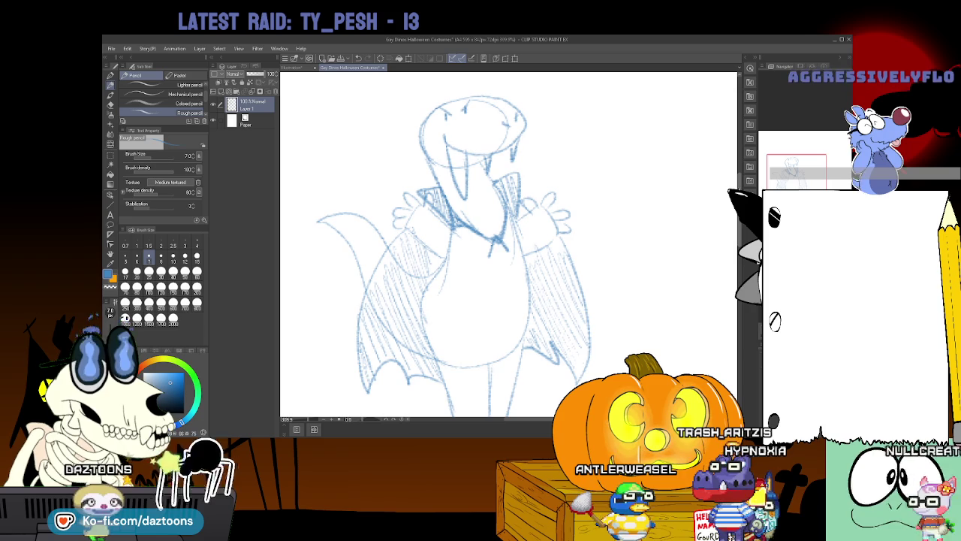
pyautogui.scroll(-1, 508, 244)
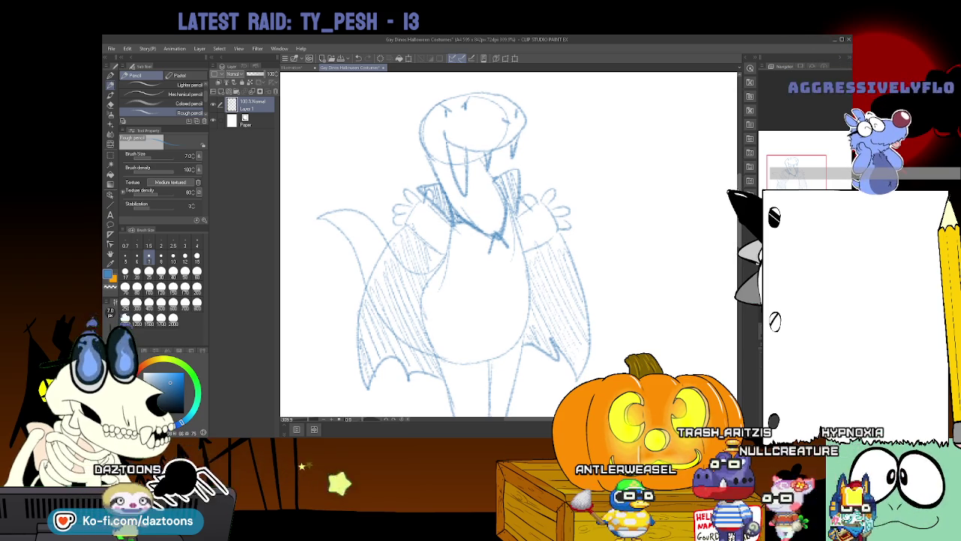
pyautogui.scroll(-2, 508, 244)
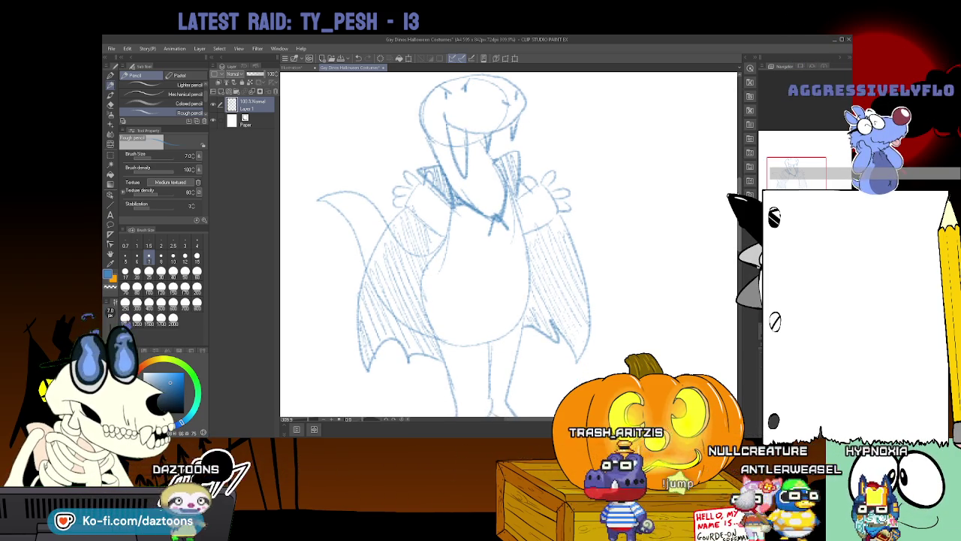
pyautogui.scroll(-4, 509, 244)
pyautogui.scroll(-1, 508, 244)
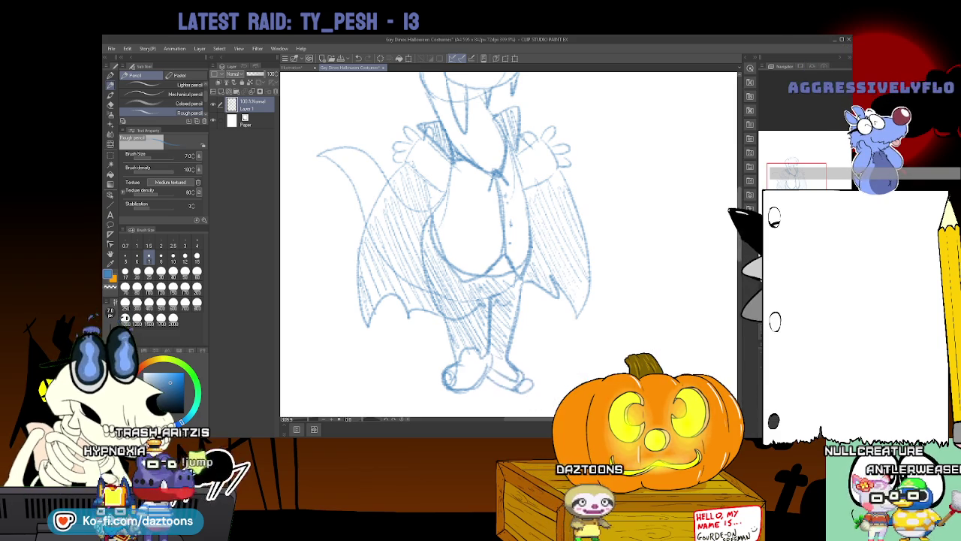
# Sketch the right foot beside the left one, then scroll back up the figure.
pyautogui.scroll(-2, 453, 233)
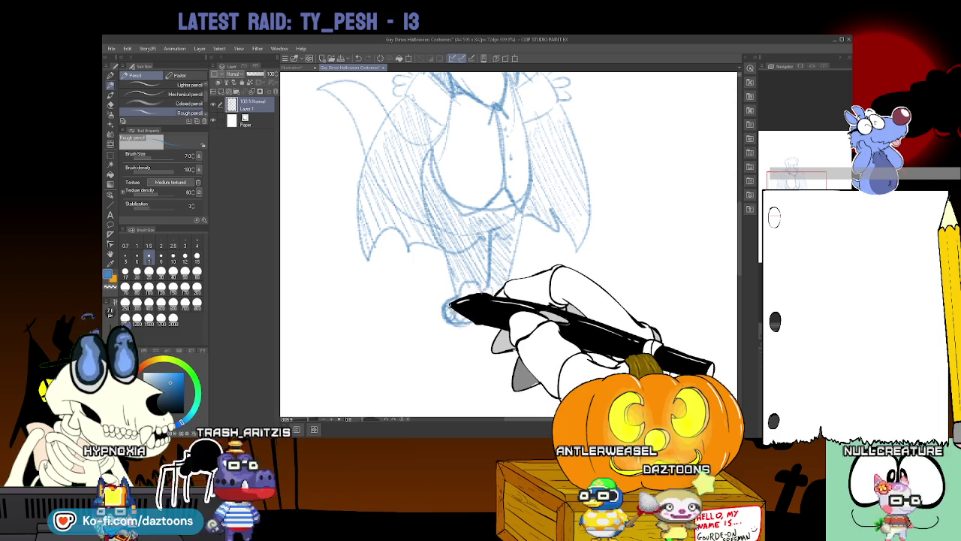
pyautogui.moveTo(511, 300); pyautogui.dragTo(531, 308)
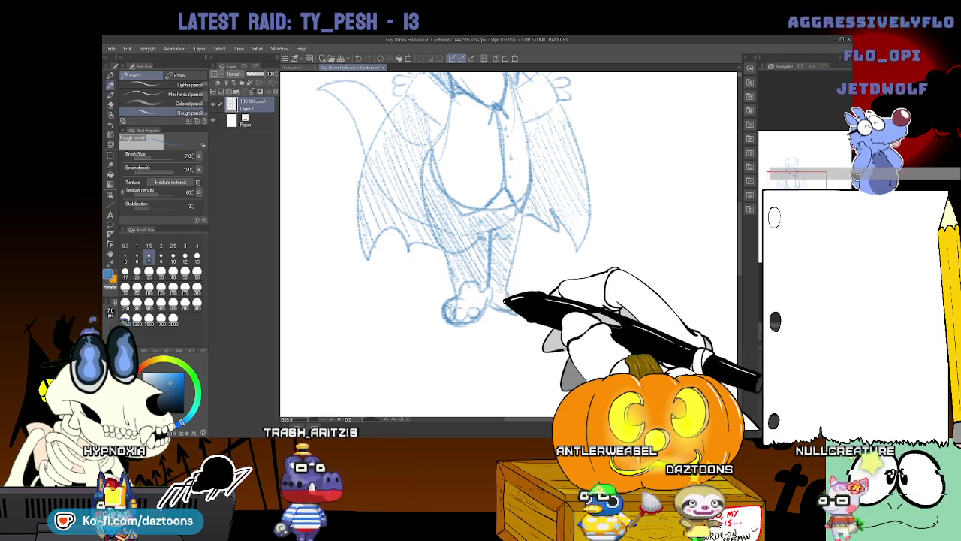
pyautogui.scroll(2, 670, 214)
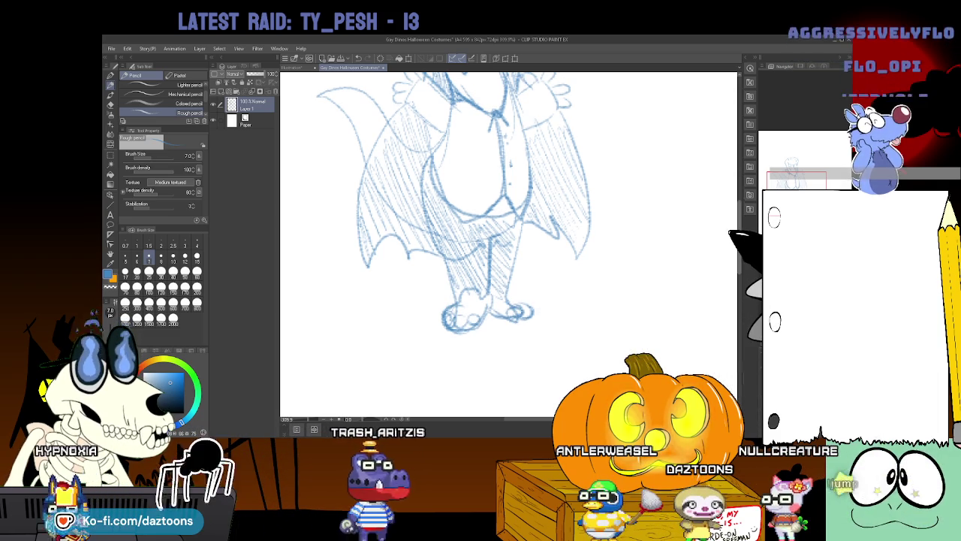
pyautogui.press('e')
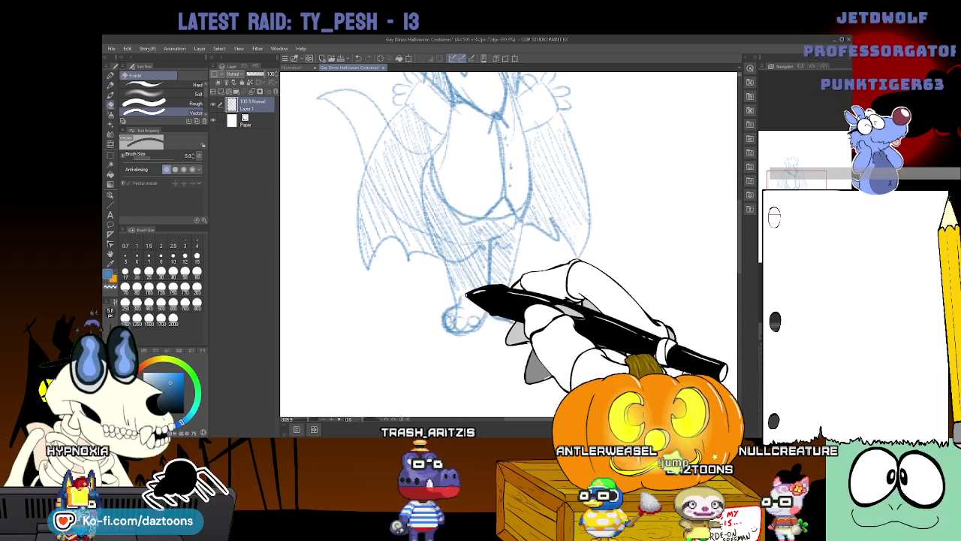
pyautogui.press('p')
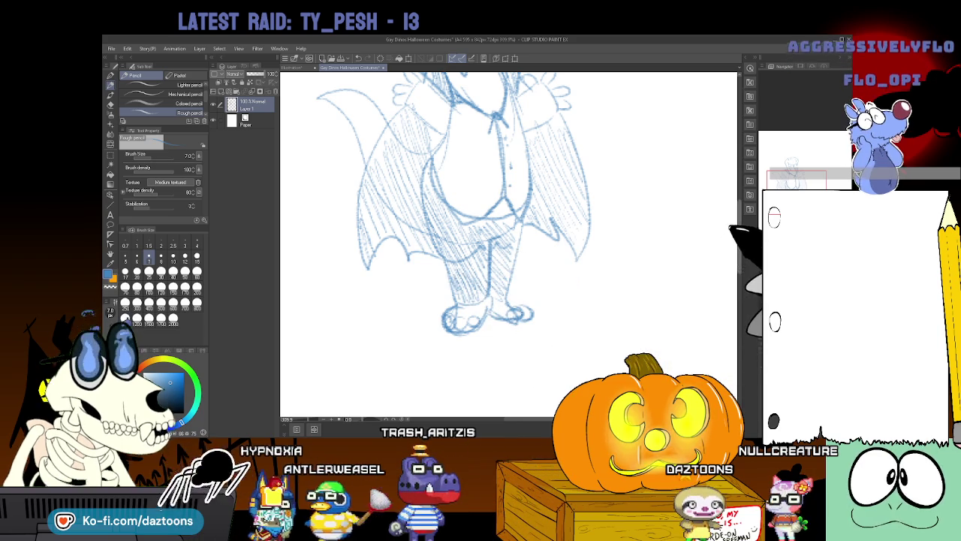
pyautogui.scroll(5, 453, 236)
pyautogui.scroll(1, 453, 272)
pyautogui.scroll(1, 453, 272)
pyautogui.scroll(1, 453, 272)
pyautogui.scroll(1, 454, 271)
pyautogui.scroll(-1, 453, 271)
pyautogui.scroll(-1, 453, 272)
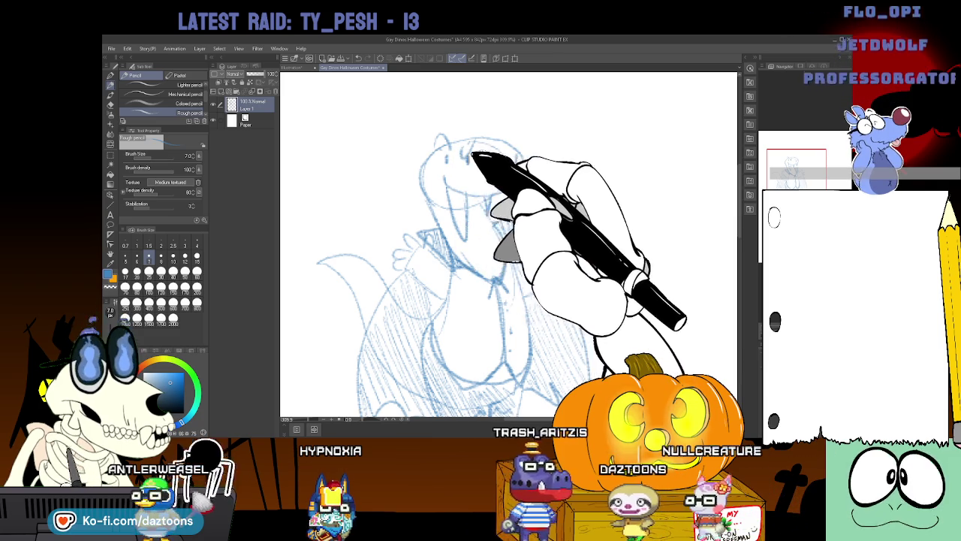
pyautogui.press('e')
pyautogui.press('p')
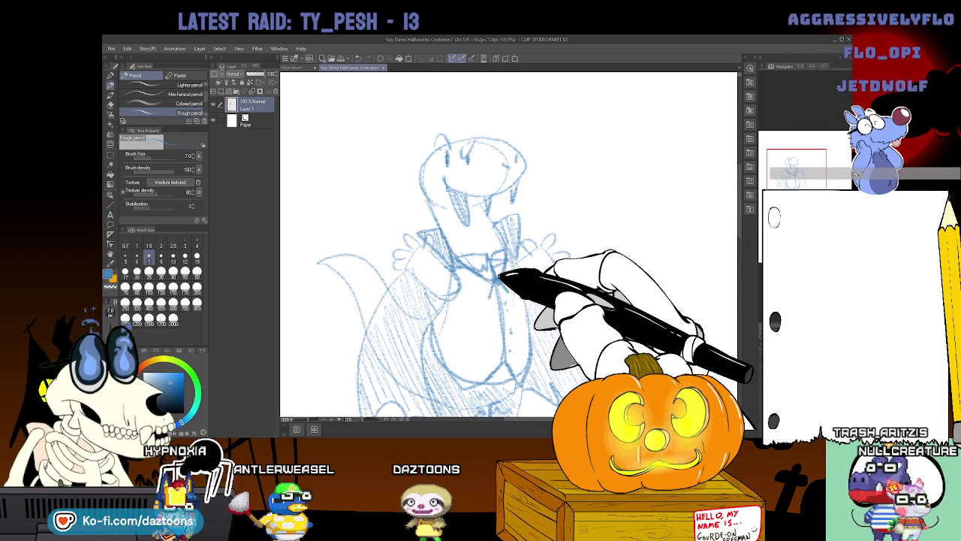
pyautogui.scroll(-3, 509, 244)
pyautogui.scroll(-1, 509, 244)
pyautogui.scroll(-1, 509, 244)
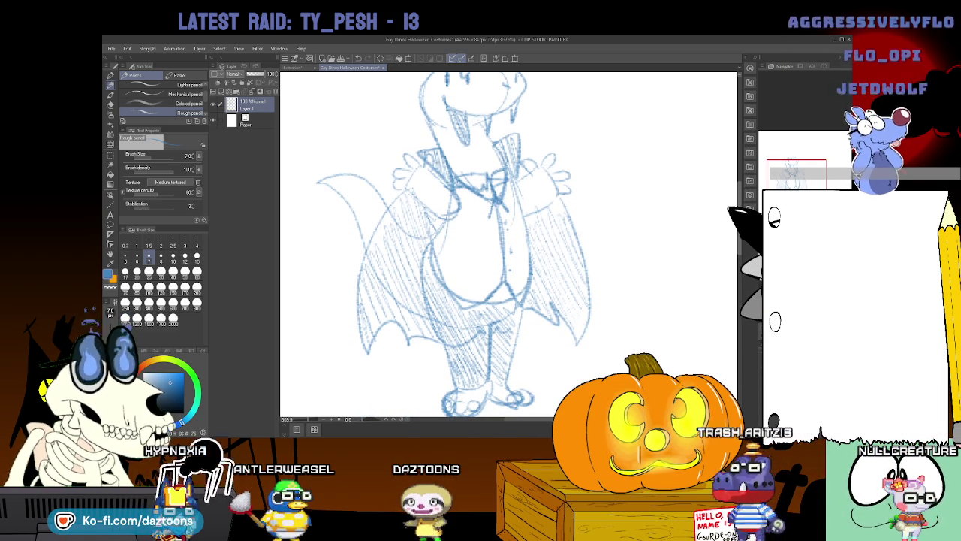
pyautogui.scroll(2, 509, 244)
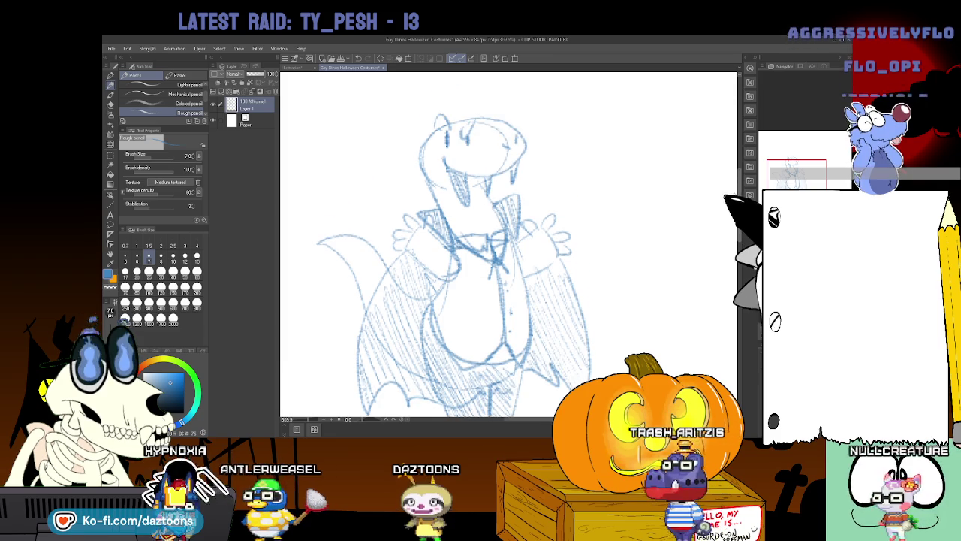
pyautogui.scroll(-4, 509, 244)
pyautogui.scroll(-10, 509, 244)
pyautogui.scroll(-2, 509, 244)
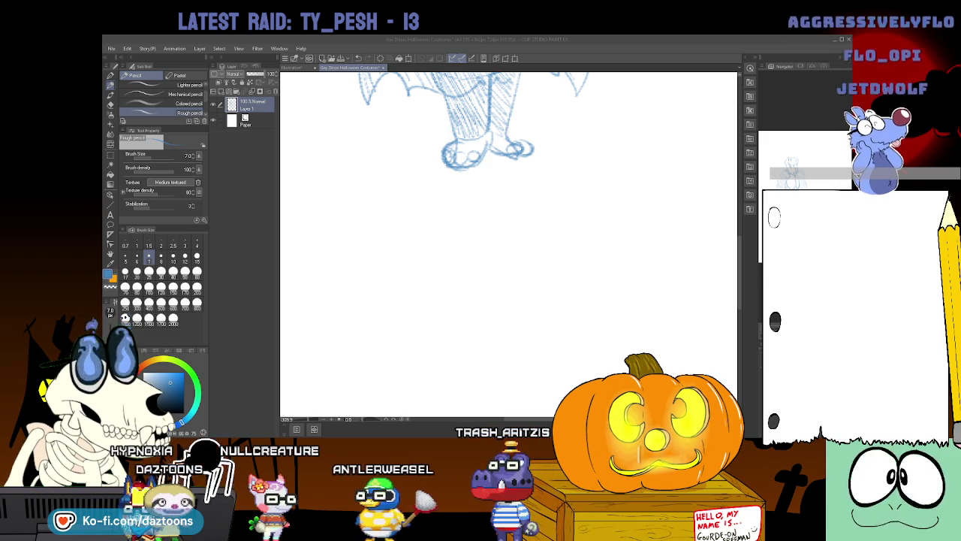
# Zoom out to about 121% to view the full caped creature from head to feet.
pyautogui.scroll(-5, 595, 235)
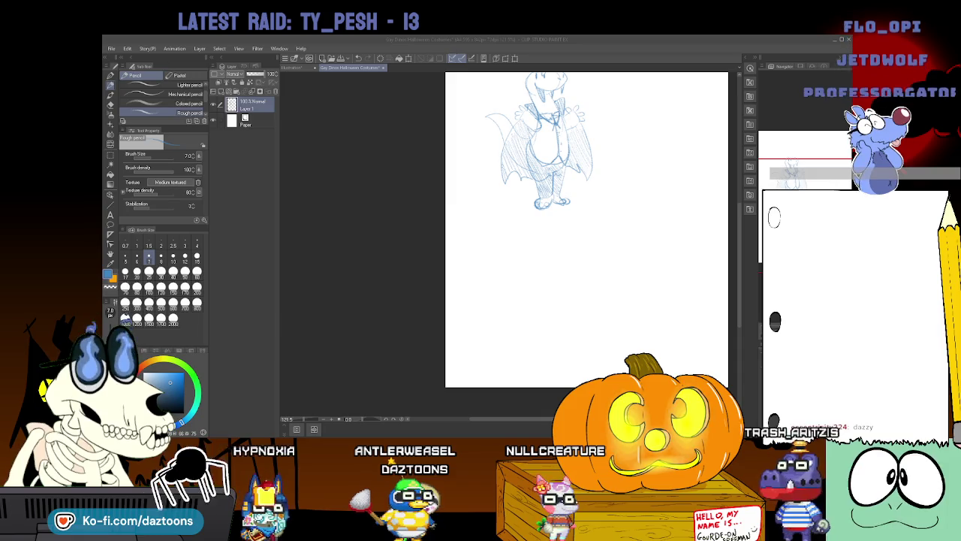
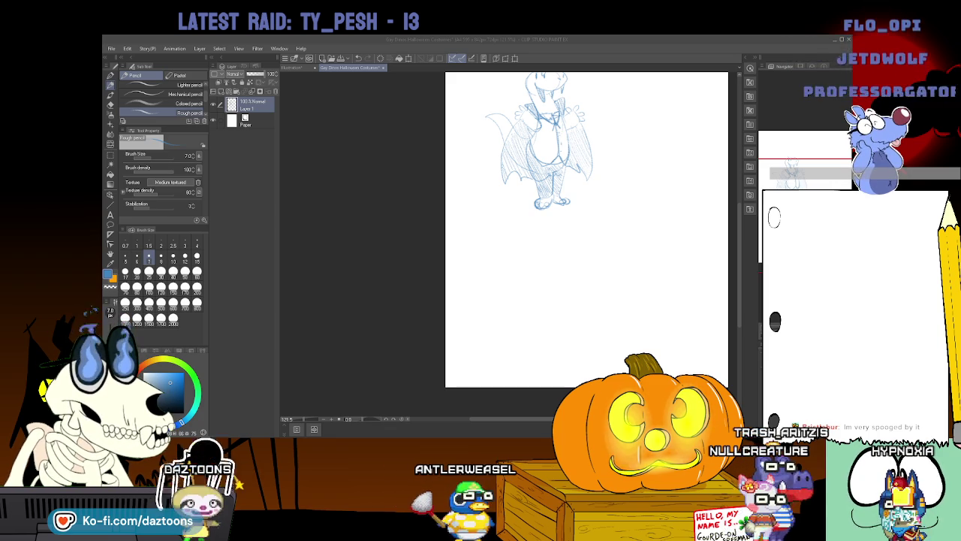
# Recentre the page and start Scale/Rotate on the vampire dino sketch, dragging it up-left.
pyautogui.click(712, 307)
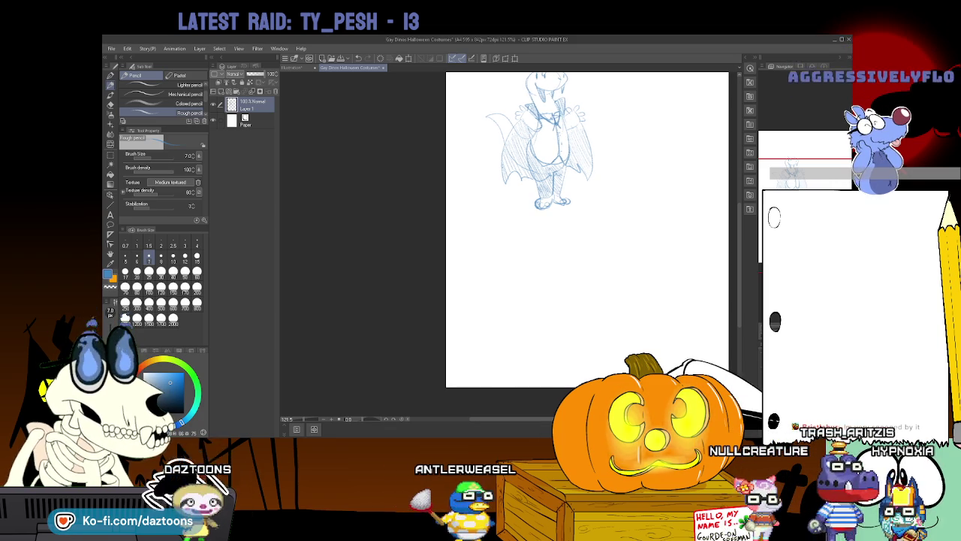
pyautogui.scroll(3, 712, 307)
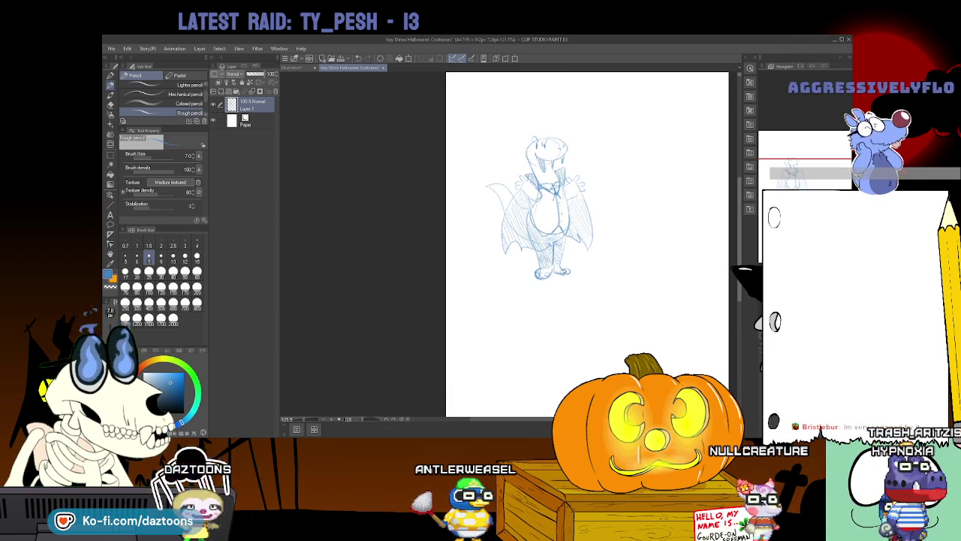
pyautogui.scroll(1, 712, 307)
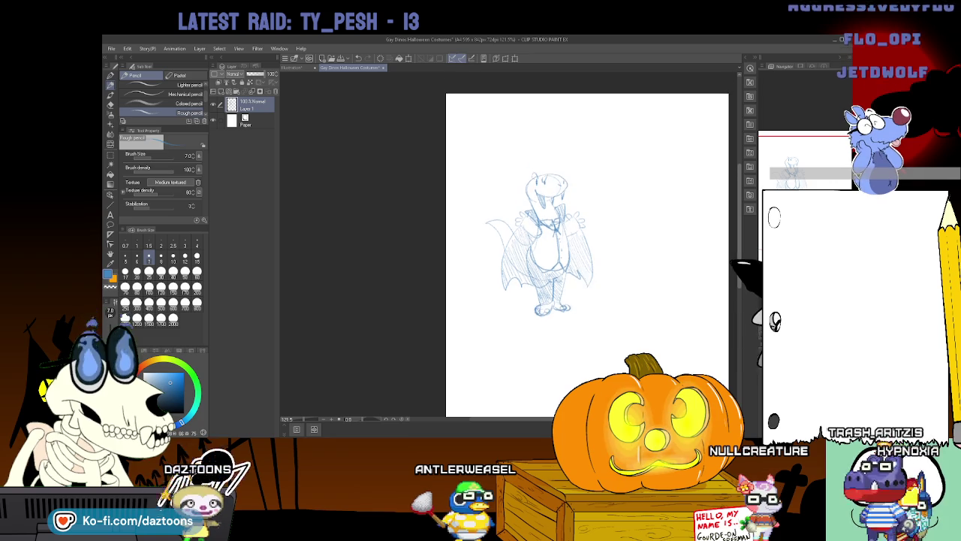
pyautogui.hotkey('ctrl', 't')
pyautogui.moveTo(538, 237); pyautogui.dragTo(509, 169)
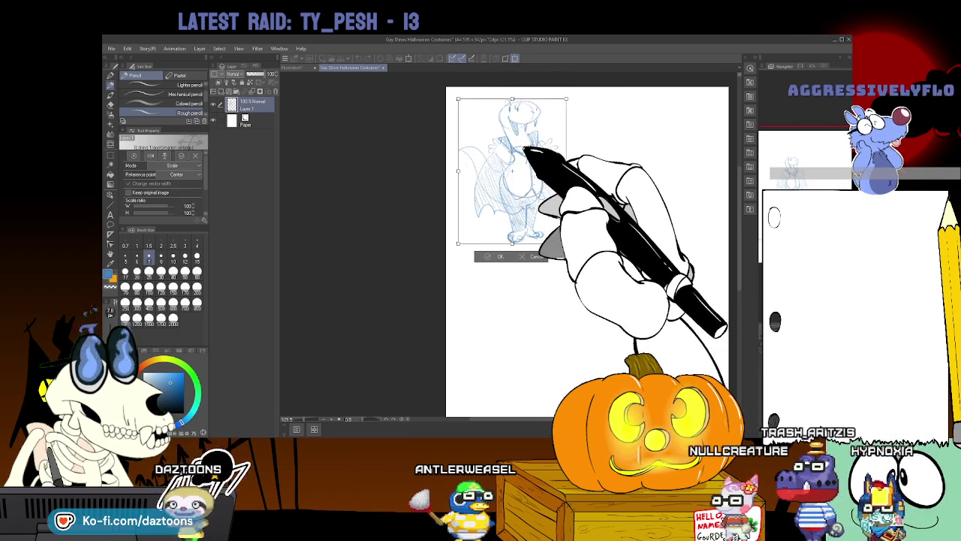
# Commit the transform, leaving the shrunk caped dino in the page's upper-left area.
pyautogui.press('Return')
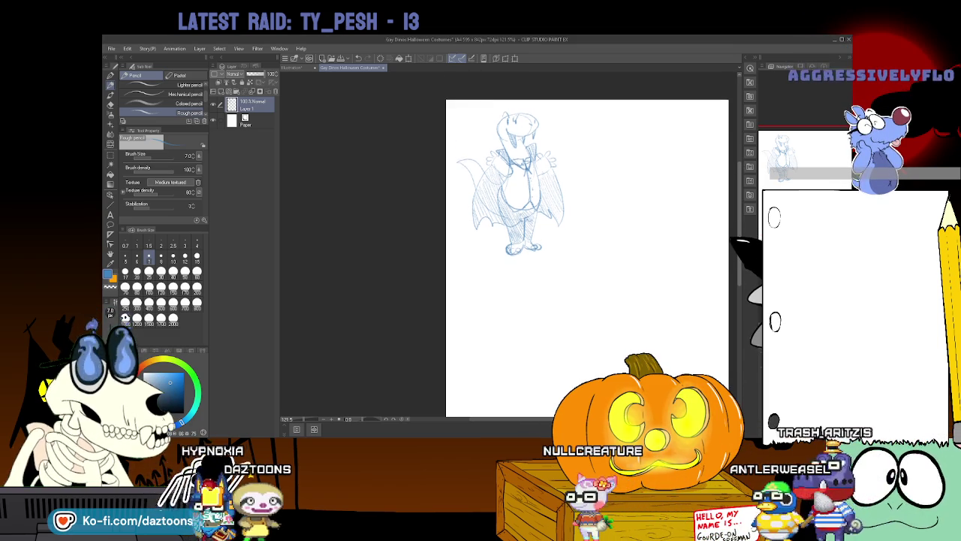
pyautogui.scroll(1, 588, 252)
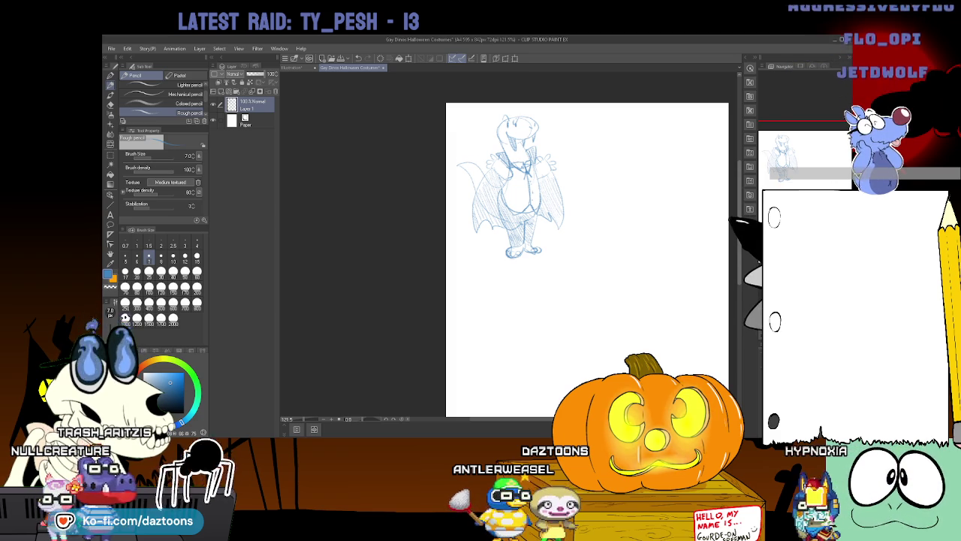
pyautogui.scroll(-3, 580, 225)
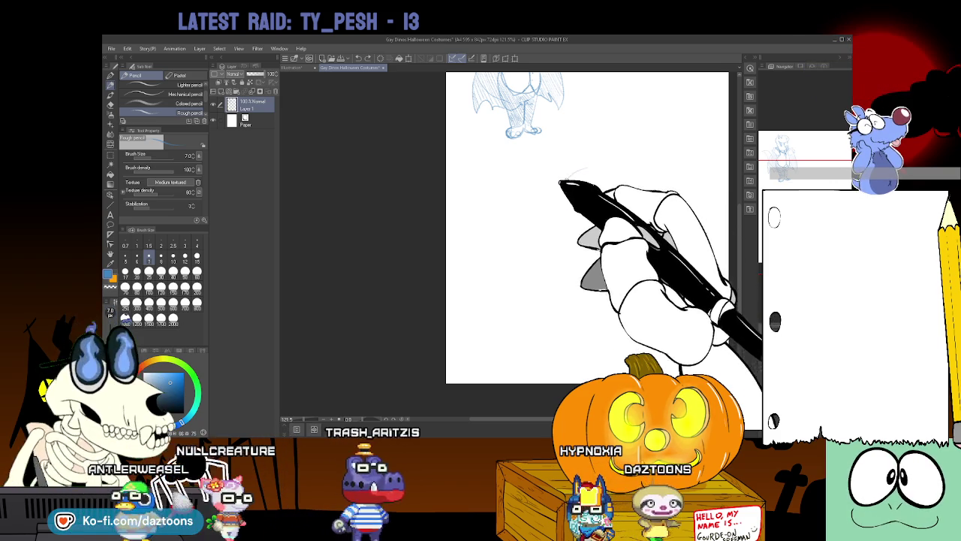
# Pencil the second dino's round head, snout, horn detail and a neck line curving down.
pyautogui.moveTo(582, 175); pyautogui.dragTo(586, 210)
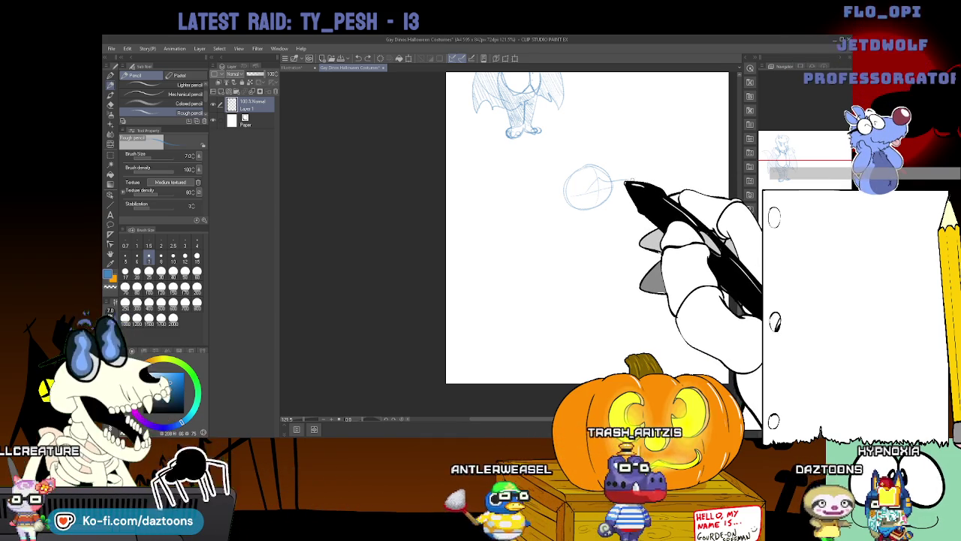
pyautogui.moveTo(611, 180); pyautogui.dragTo(635, 205)
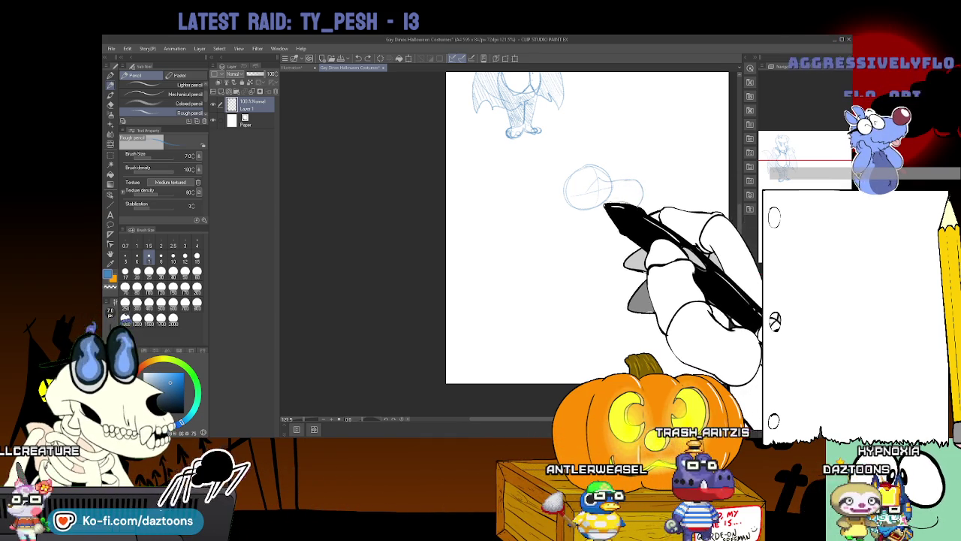
pyautogui.moveTo(575, 200); pyautogui.dragTo(636, 198)
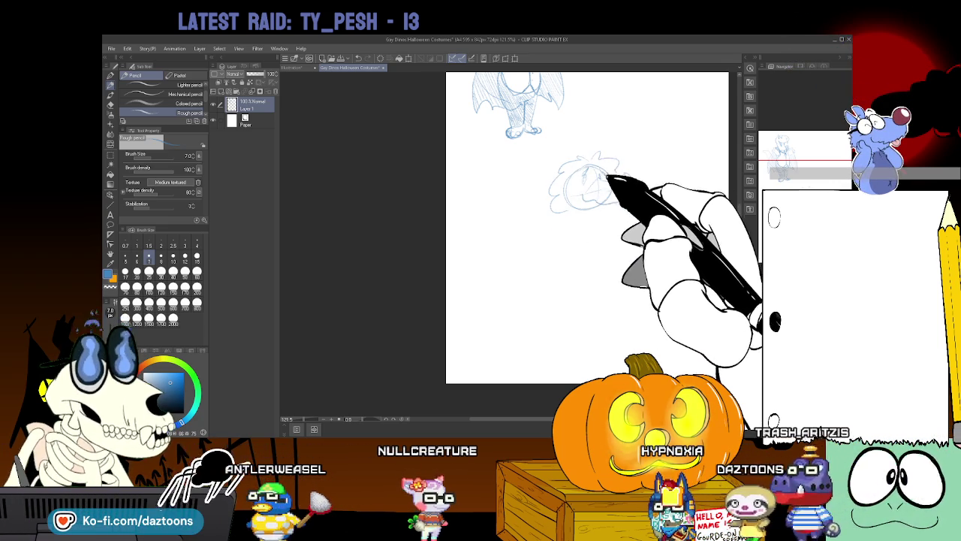
pyautogui.moveTo(568, 139); pyautogui.dragTo(575, 157)
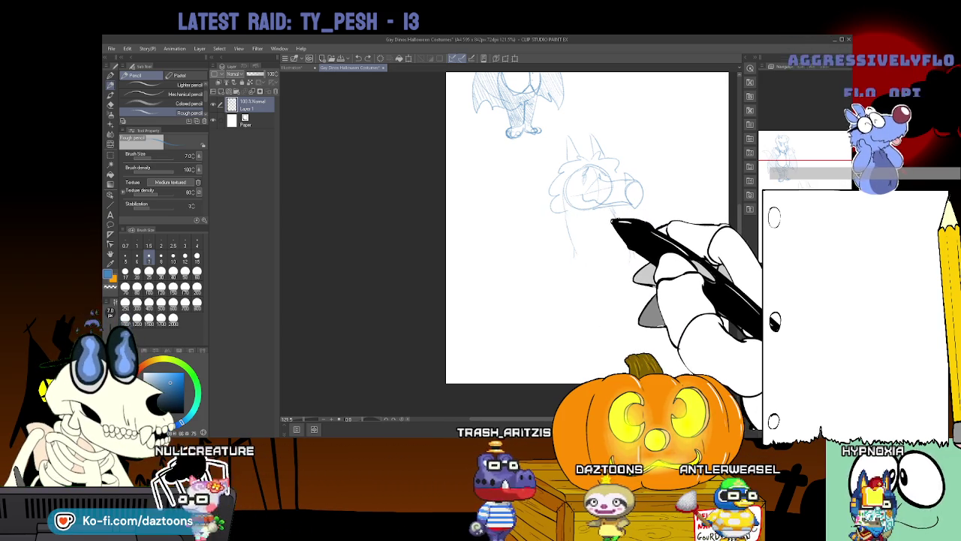
pyautogui.moveTo(613, 212); pyautogui.dragTo(638, 289)
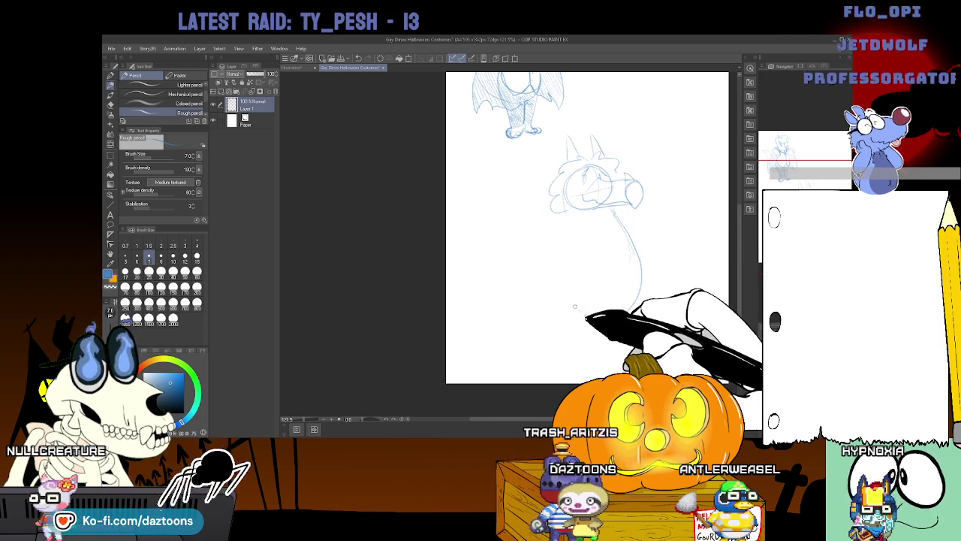
# Rough out the lower body outline and a chain of beads around the neck.
pyautogui.moveTo(578, 316); pyautogui.dragTo(569, 261)
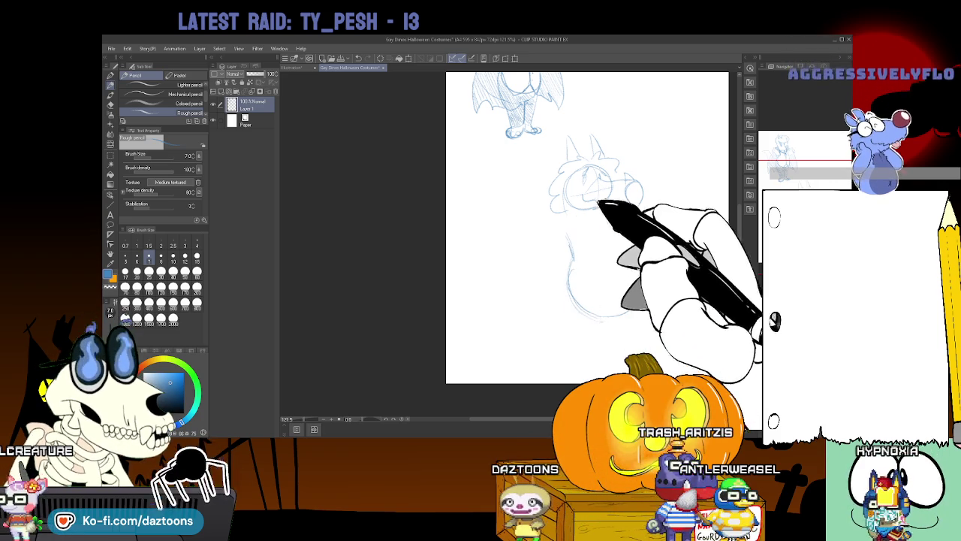
pyautogui.moveTo(618, 304); pyautogui.dragTo(576, 283)
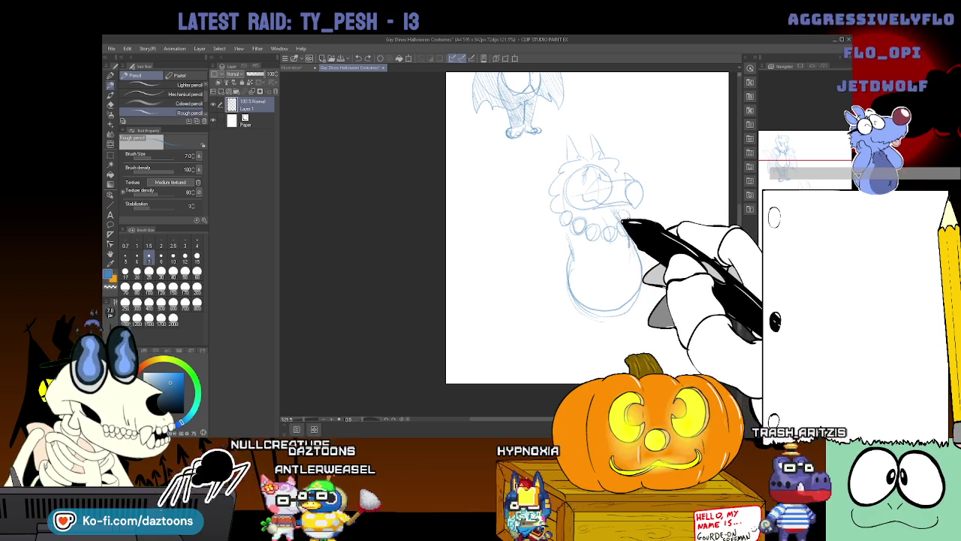
pyautogui.moveTo(559, 227)
pyautogui.mouseDown()
pyautogui.moveTo(568, 217)
pyautogui.moveTo(586, 219)
pyautogui.moveTo(591, 240)
pyautogui.moveTo(620, 223)
pyautogui.moveTo(622, 236)
pyautogui.mouseUp()
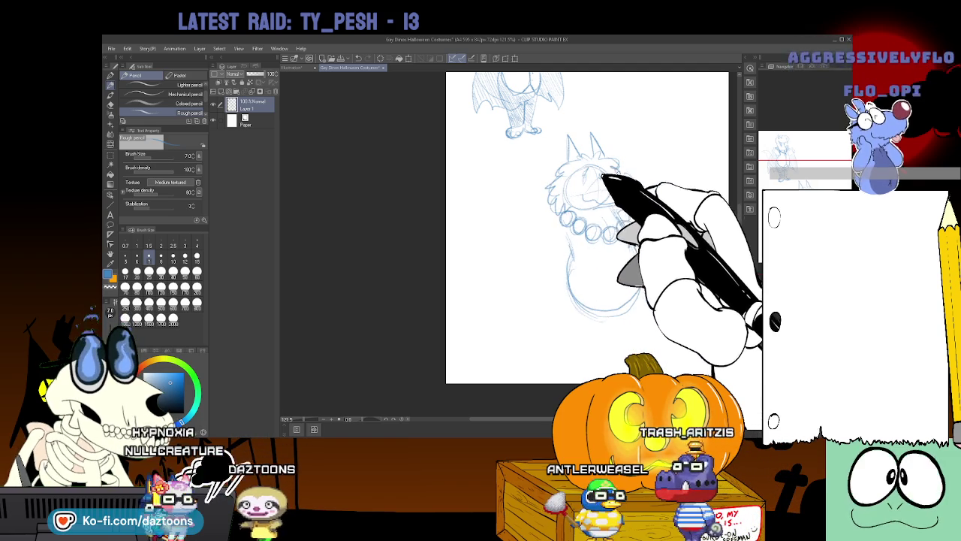
pyautogui.moveTo(562, 203); pyautogui.dragTo(607, 212)
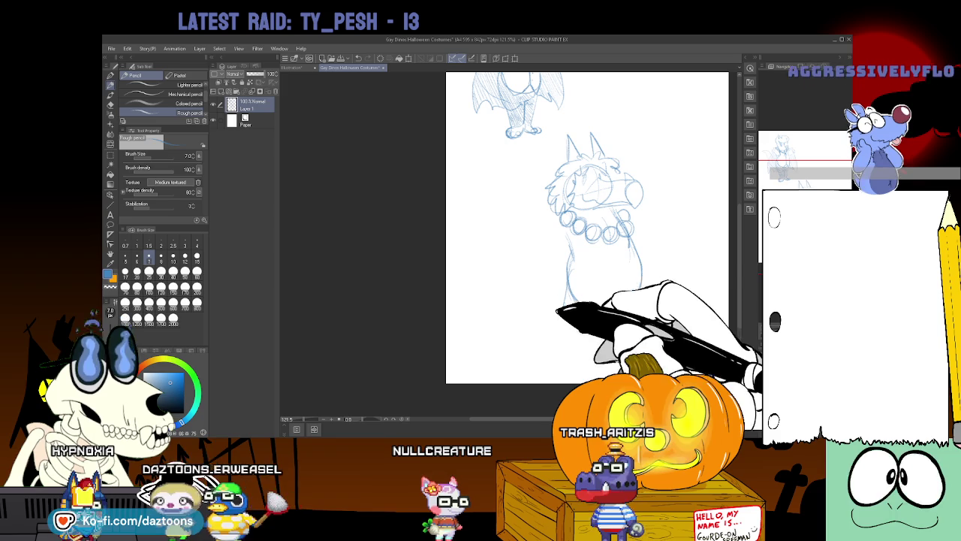
# Outline the rounded body and feet, refine the necklace, and draw a large round belly.
pyautogui.moveTo(569, 255); pyautogui.dragTo(640, 259)
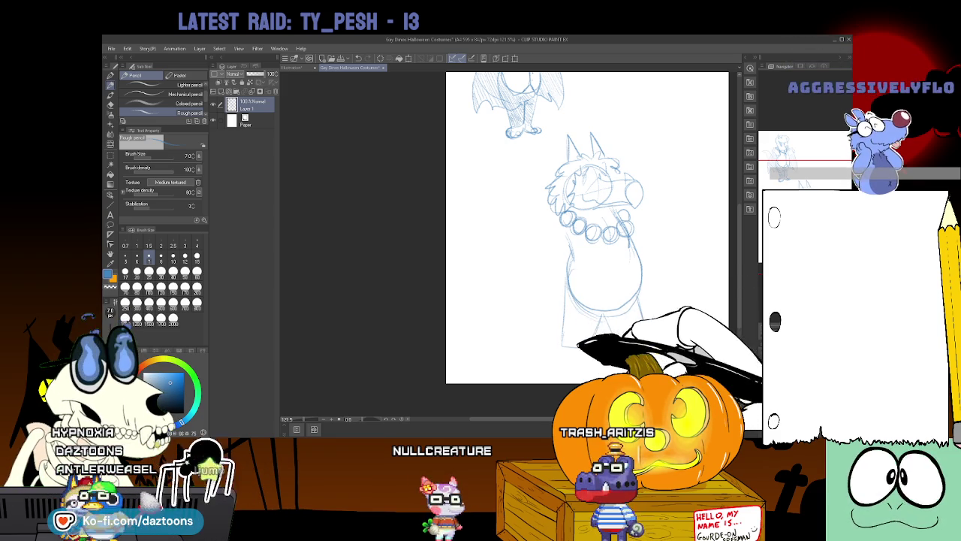
pyautogui.moveTo(554, 347); pyautogui.dragTo(584, 341)
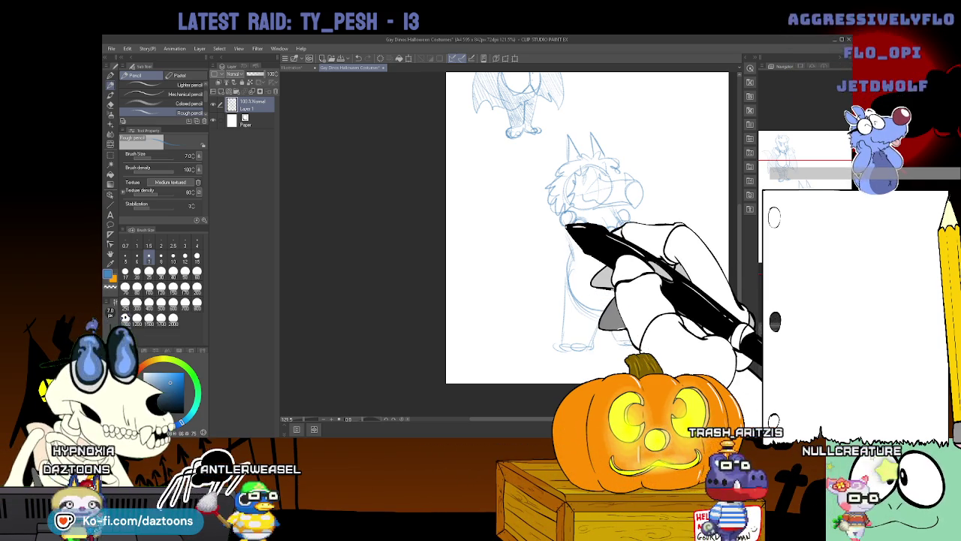
pyautogui.moveTo(563, 216)
pyautogui.mouseDown()
pyautogui.moveTo(600, 234)
pyautogui.moveTo(634, 218)
pyautogui.mouseUp()
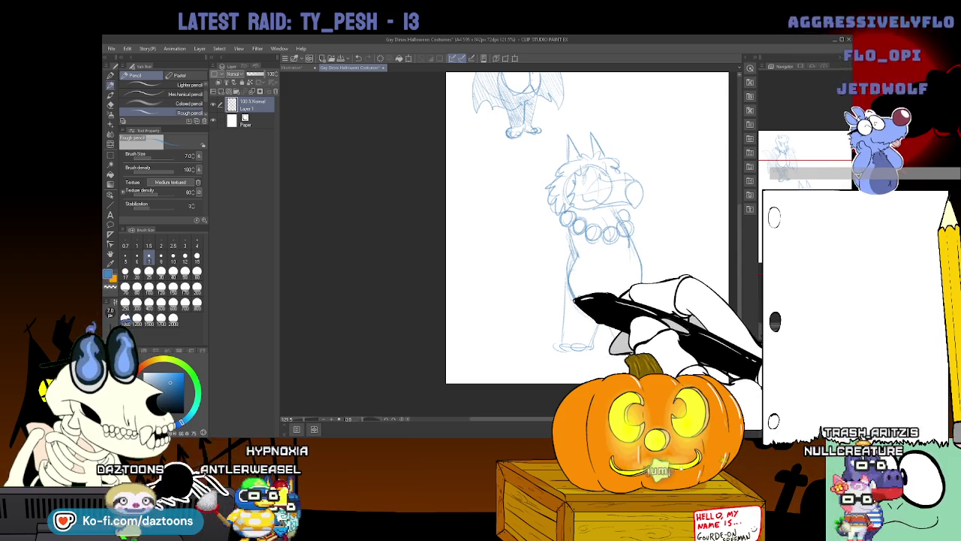
pyautogui.moveTo(570, 255); pyautogui.dragTo(639, 259)
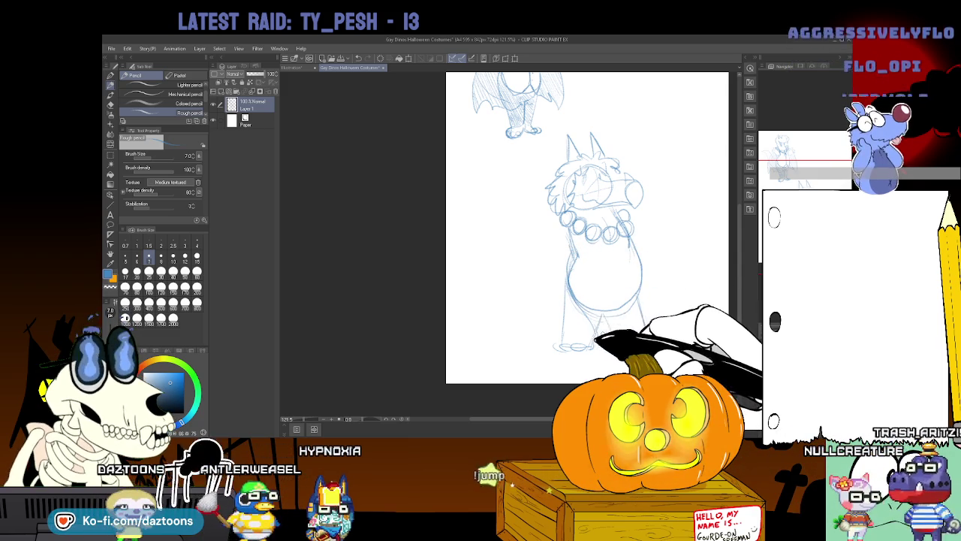